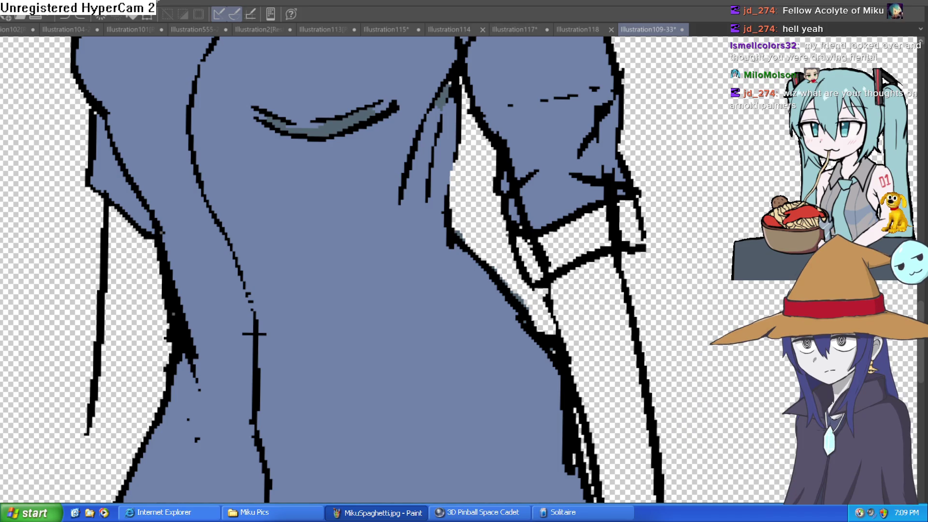
Zoom and rotate the canvas onto the shoulder of the girl's blue shirt
{"action": "scroll", "coordinate": [631, 221], "scroll_direction": "down", "scroll_amount": 3}
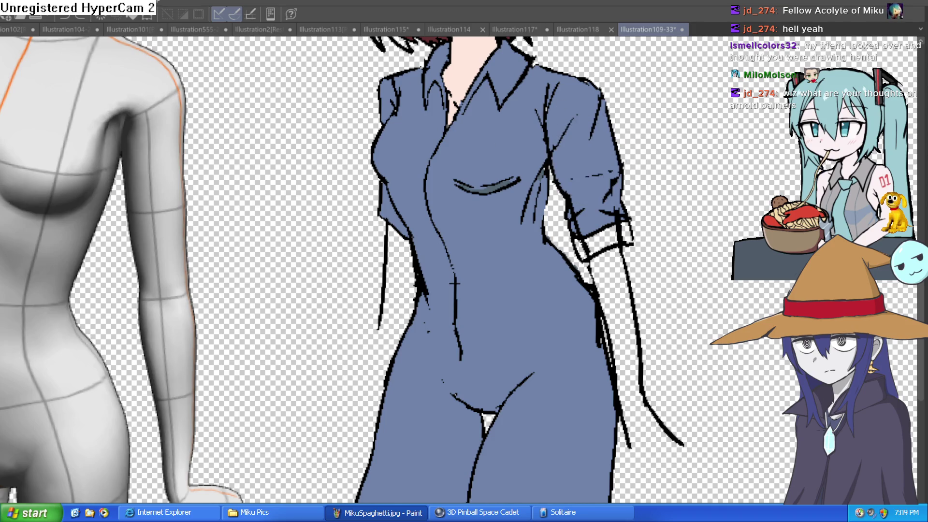
{"action": "left_click", "coordinate": [601, 166]}
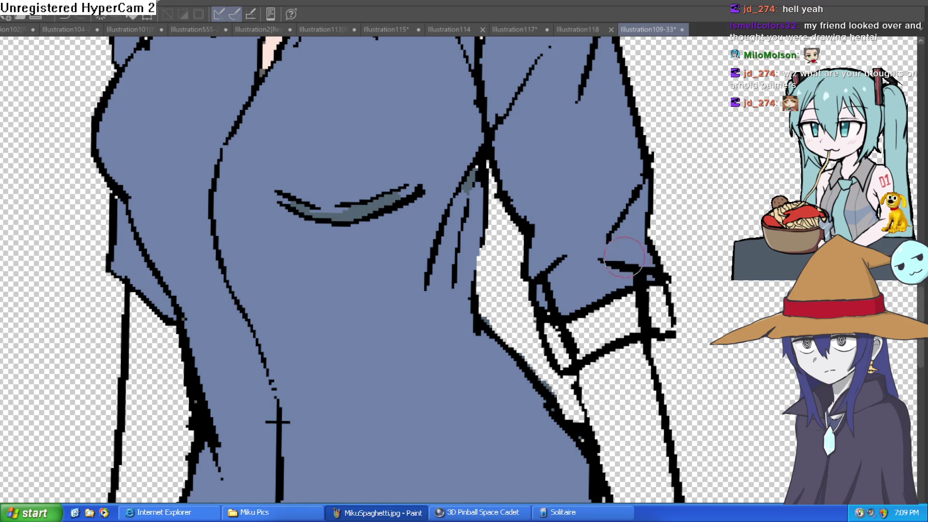
{"action": "mouse_move", "coordinate": [623, 277]}
{"action": "left_mouse_down"}
{"action": "mouse_move", "coordinate": [564, 379]}
{"action": "mouse_move", "coordinate": [487, 270]}
{"action": "mouse_move", "coordinate": [513, 257]}
{"action": "mouse_move", "coordinate": [493, 269]}
{"action": "mouse_move", "coordinate": [454, 234]}
{"action": "left_mouse_up"}
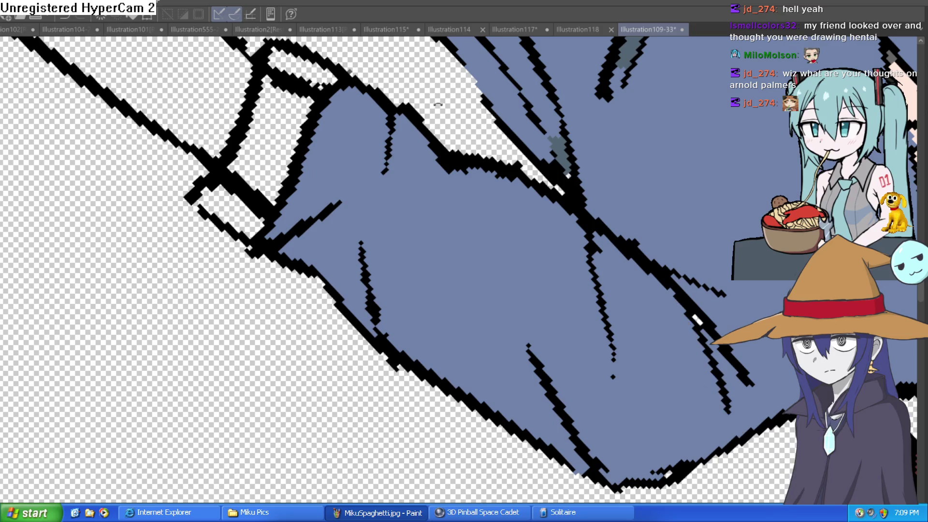
{"action": "left_click_drag", "start_coordinate": [435, 99], "coordinate": [425, 263]}
{"action": "scroll", "coordinate": [566, 243], "scroll_direction": "down", "scroll_amount": 6}
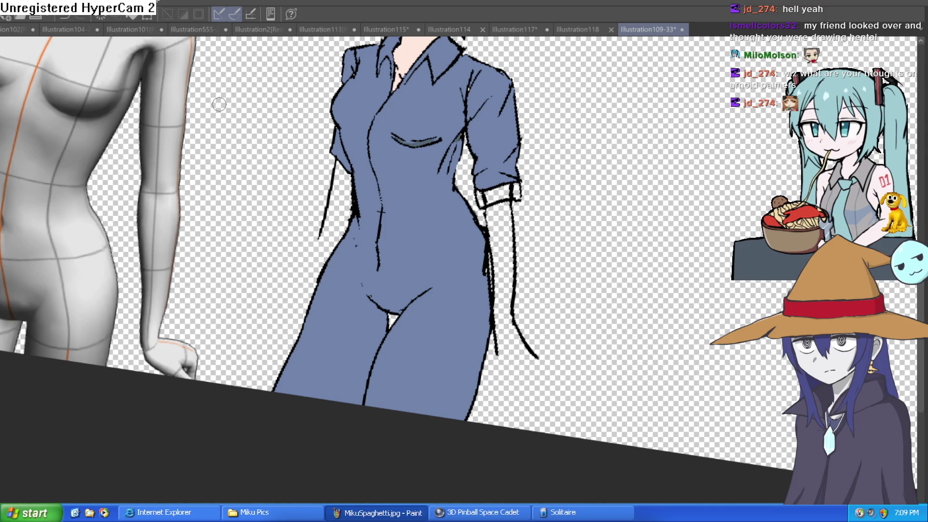
{"action": "left_click_drag", "start_coordinate": [487, 138], "coordinate": [476, 174]}
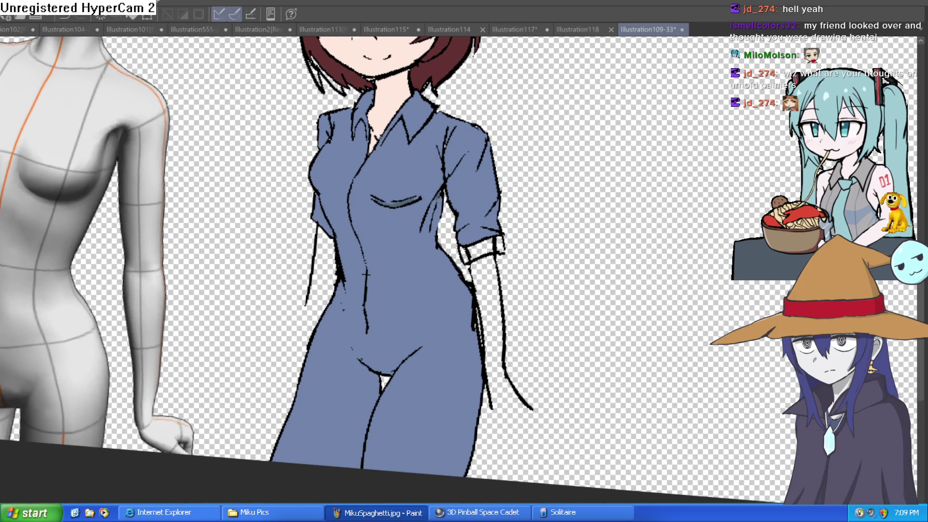
{"action": "scroll", "coordinate": [472, 129], "scroll_direction": "up", "scroll_amount": 6}
{"action": "left_click_drag", "start_coordinate": [489, 128], "coordinate": [493, 305]}
Erase the stray dark strokes on the shirt, then zoom back out
{"action": "mouse_move", "coordinate": [404, 300]}
{"action": "left_mouse_down"}
{"action": "mouse_move", "coordinate": [481, 187]}
{"action": "mouse_move", "coordinate": [434, 232]}
{"action": "mouse_move", "coordinate": [434, 217]}
{"action": "mouse_move", "coordinate": [470, 227]}
{"action": "left_mouse_up"}
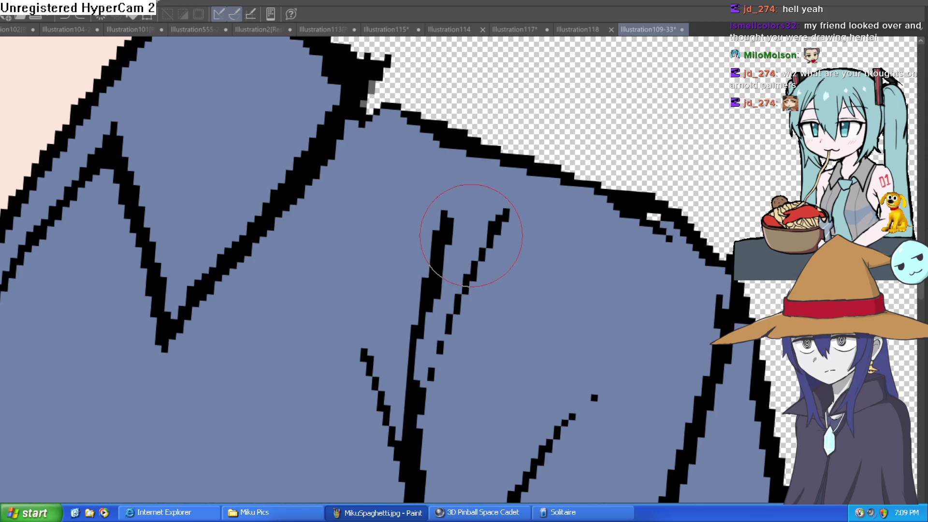
{"action": "scroll", "coordinate": [472, 232], "scroll_direction": "down", "scroll_amount": 2}
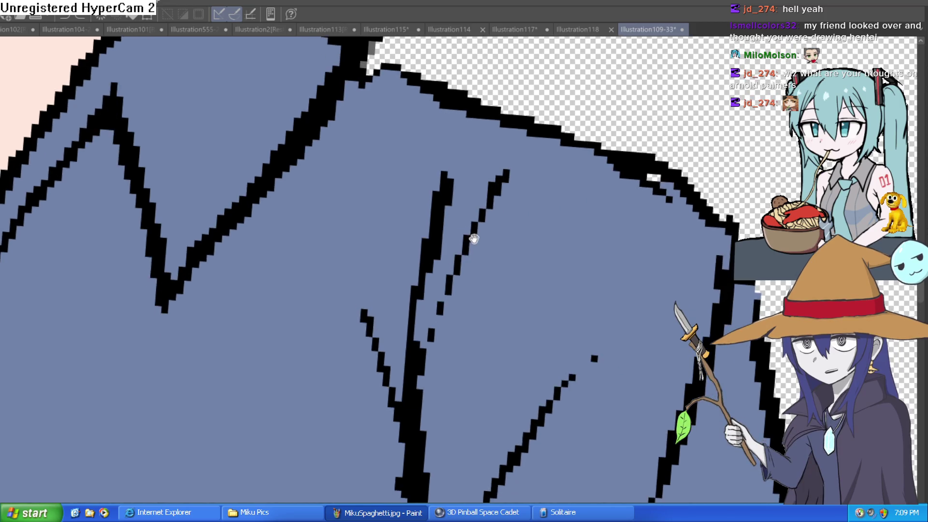
{"action": "scroll", "coordinate": [474, 239], "scroll_direction": "down", "scroll_amount": 2}
{"action": "scroll", "coordinate": [554, 168], "scroll_direction": "up", "scroll_amount": 2}
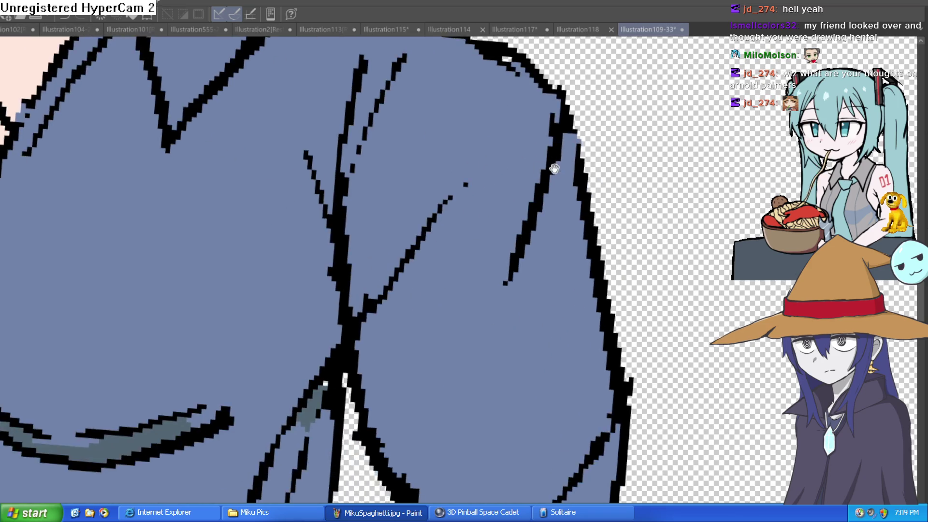
{"action": "scroll", "coordinate": [554, 168], "scroll_direction": "down", "scroll_amount": 3}
{"action": "scroll", "coordinate": [529, 211], "scroll_direction": "down", "scroll_amount": 2}
{"action": "scroll", "coordinate": [529, 211], "scroll_direction": "down", "scroll_amount": 3}
{"action": "scroll", "coordinate": [581, 321], "scroll_direction": "up", "scroll_amount": 3}
{"action": "scroll", "coordinate": [580, 286], "scroll_direction": "down", "scroll_amount": 3}
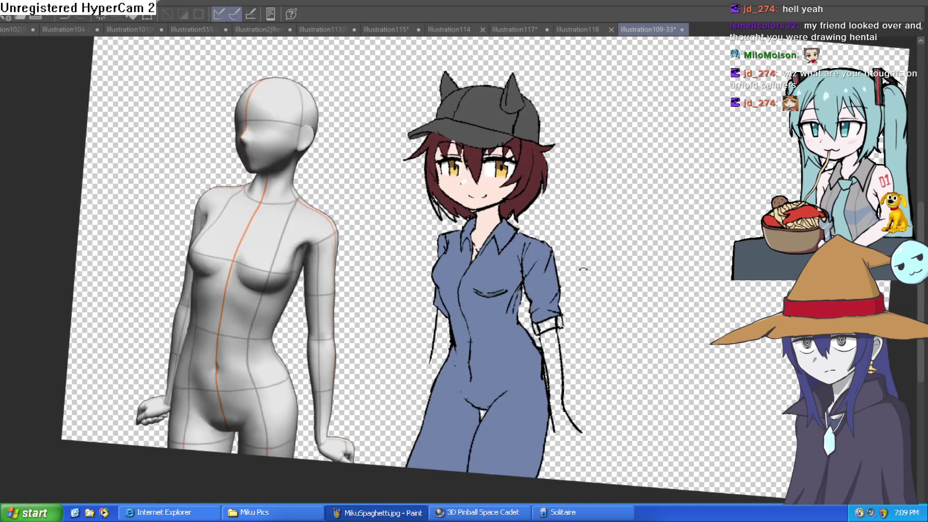
Ink a small rounded button loop on the shirt placket just below the collar
{"action": "left_click_drag", "start_coordinate": [582, 249], "coordinate": [573, 218]}
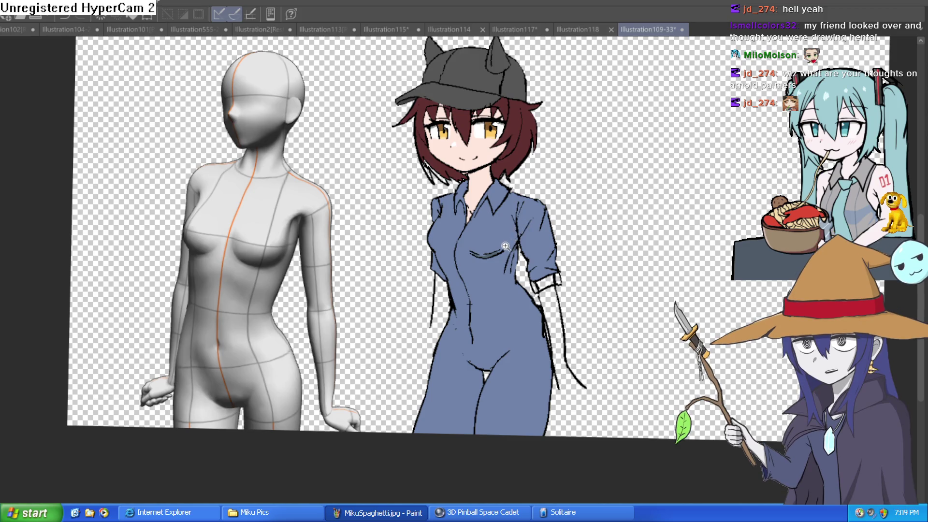
{"action": "scroll", "coordinate": [512, 244], "scroll_direction": "up", "scroll_amount": 2}
{"action": "mouse_move", "coordinate": [515, 245]}
{"action": "left_mouse_down"}
{"action": "mouse_move", "coordinate": [512, 263]}
{"action": "mouse_move", "coordinate": [529, 305]}
{"action": "mouse_move", "coordinate": [516, 284]}
{"action": "mouse_move", "coordinate": [514, 247]}
{"action": "left_mouse_up"}
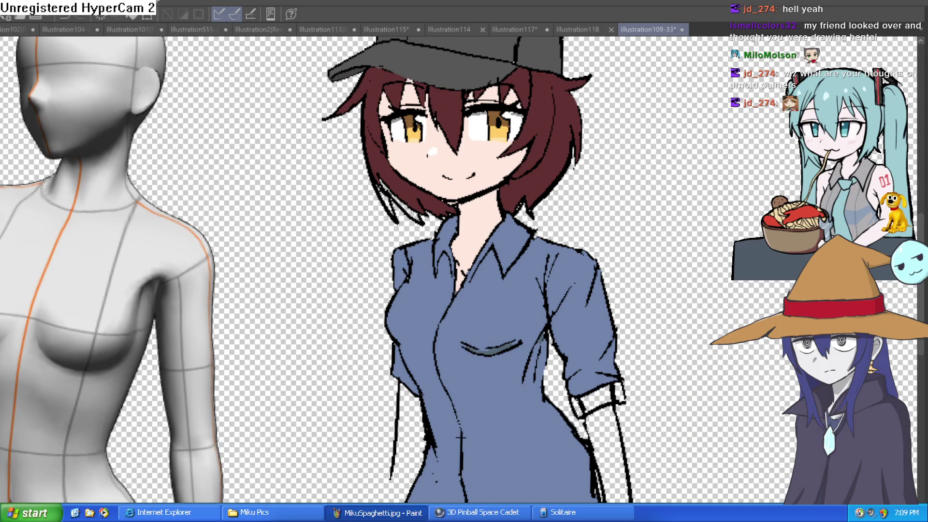
{"action": "scroll", "coordinate": [506, 296], "scroll_direction": "up", "scroll_amount": 4}
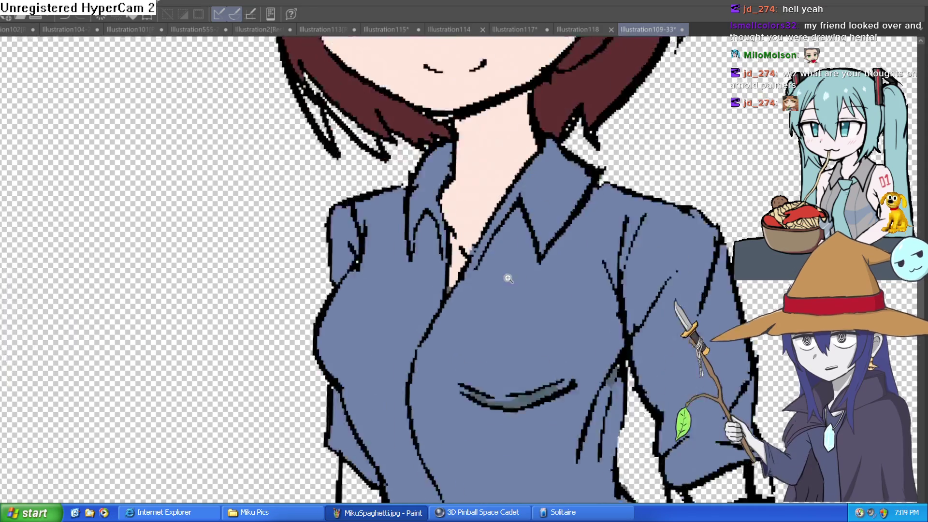
{"action": "mouse_move", "coordinate": [428, 281]}
{"action": "left_mouse_down"}
{"action": "mouse_move", "coordinate": [323, 324]}
{"action": "mouse_move", "coordinate": [423, 319]}
{"action": "mouse_move", "coordinate": [372, 287]}
{"action": "mouse_move", "coordinate": [389, 374]}
{"action": "left_mouse_up"}
{"action": "key", "text": "ctrl+z"}
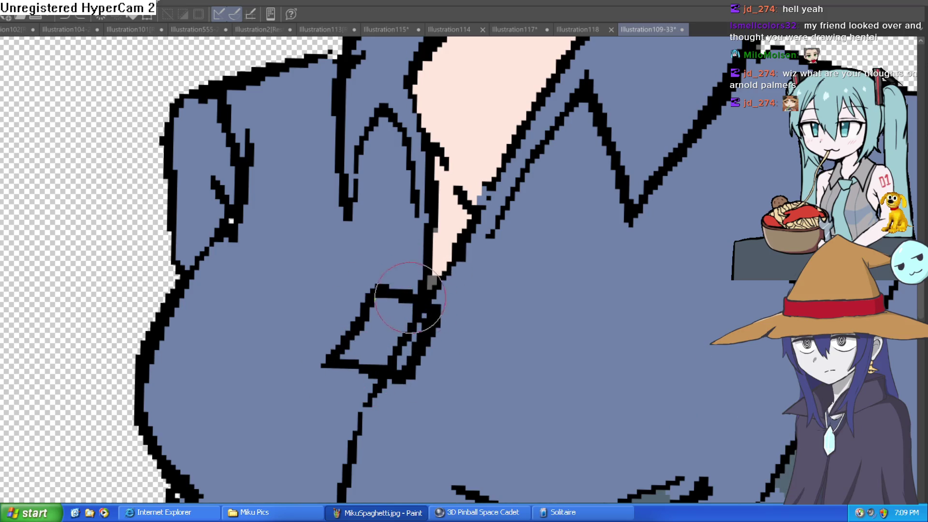
{"action": "key", "text": "ctrl+z"}
{"action": "mouse_move", "coordinate": [408, 292]}
{"action": "left_mouse_down"}
{"action": "mouse_move", "coordinate": [363, 325]}
{"action": "mouse_move", "coordinate": [413, 371]}
{"action": "mouse_move", "coordinate": [448, 304]}
{"action": "mouse_move", "coordinate": [457, 311]}
{"action": "mouse_move", "coordinate": [401, 372]}
{"action": "left_mouse_up"}
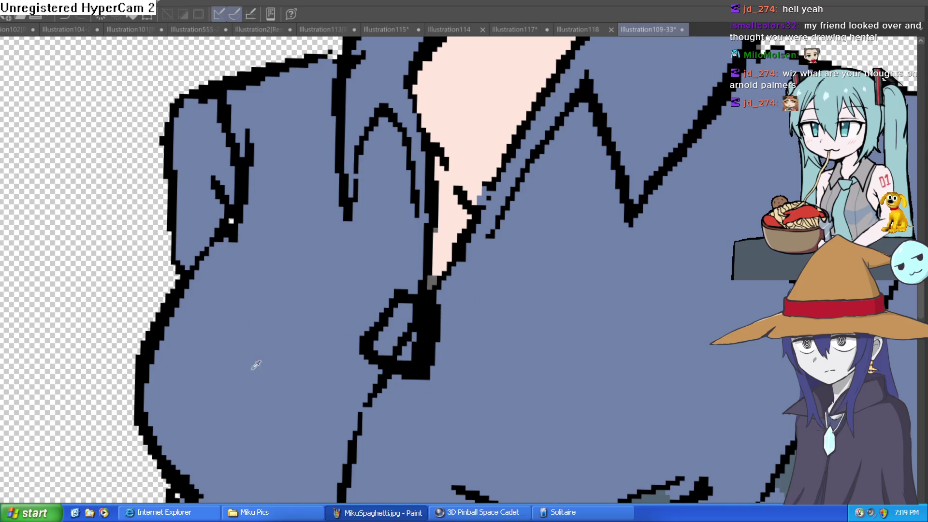
Fill the button grey and touch up its black and grey areas
{"action": "left_click", "coordinate": [391, 326]}
{"action": "left_click", "coordinate": [403, 349]}
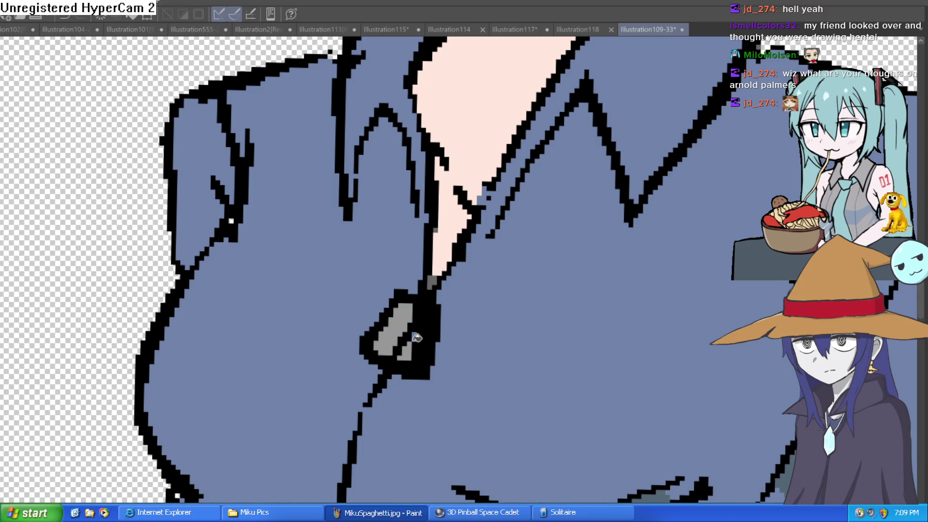
{"action": "mouse_move", "coordinate": [411, 290]}
{"action": "left_mouse_down"}
{"action": "mouse_move", "coordinate": [387, 338]}
{"action": "mouse_move", "coordinate": [416, 372]}
{"action": "left_mouse_up"}
{"action": "mouse_move", "coordinate": [409, 325]}
{"action": "left_mouse_down"}
{"action": "mouse_move", "coordinate": [411, 363]}
{"action": "mouse_move", "coordinate": [386, 338]}
{"action": "mouse_move", "coordinate": [404, 299]}
{"action": "left_mouse_up"}
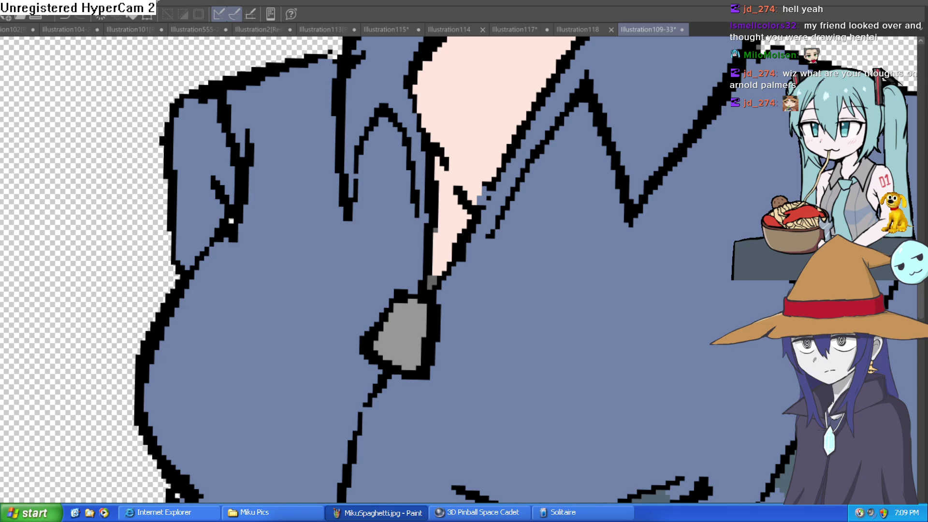
{"action": "left_click_drag", "start_coordinate": [425, 307], "coordinate": [416, 372]}
{"action": "left_click", "coordinate": [496, 337]}
{"action": "left_click_drag", "start_coordinate": [457, 314], "coordinate": [420, 372]}
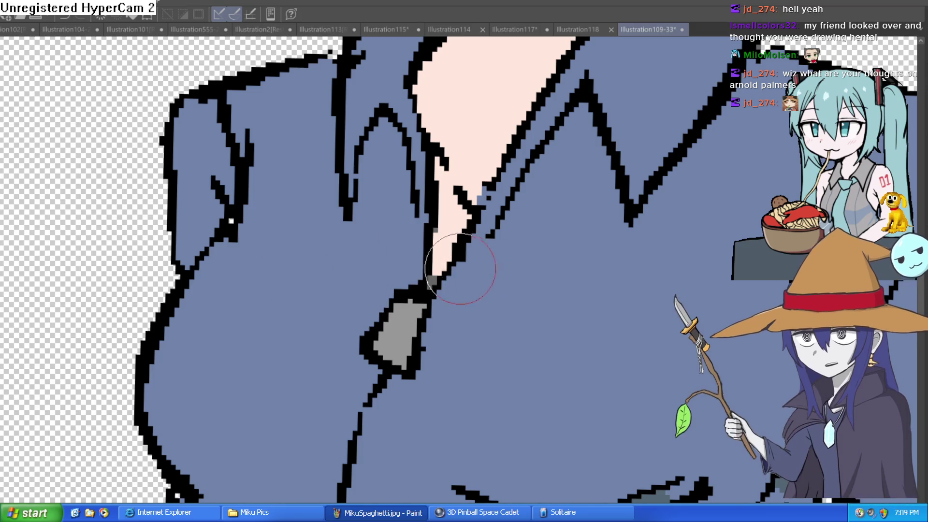
Rotate the canvas onto the button and dab dark grey at its center
{"action": "mouse_move", "coordinate": [577, 187]}
{"action": "left_mouse_down"}
{"action": "mouse_move", "coordinate": [570, 344]}
{"action": "mouse_move", "coordinate": [518, 356]}
{"action": "mouse_move", "coordinate": [477, 296]}
{"action": "mouse_move", "coordinate": [504, 341]}
{"action": "mouse_move", "coordinate": [489, 345]}
{"action": "left_mouse_up"}
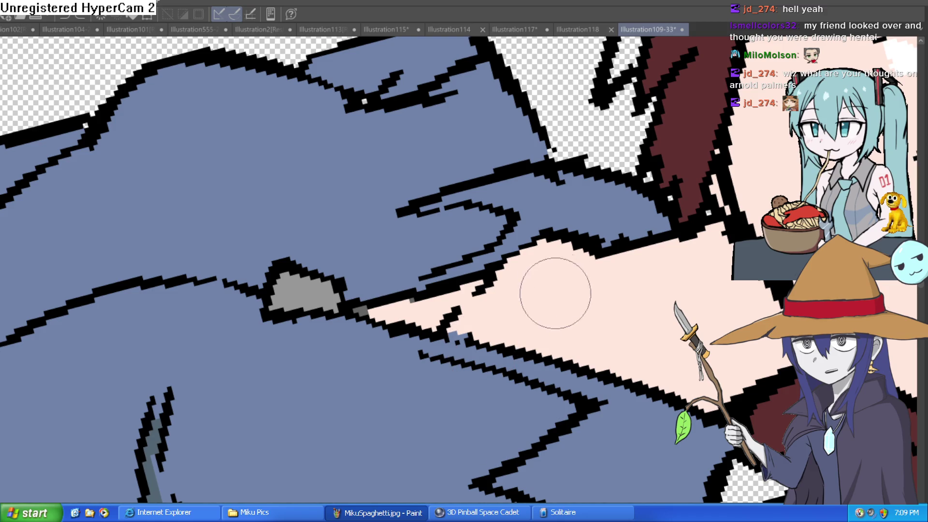
{"action": "mouse_move", "coordinate": [520, 319]}
{"action": "left_mouse_down"}
{"action": "mouse_move", "coordinate": [551, 210]}
{"action": "mouse_move", "coordinate": [552, 287]}
{"action": "left_mouse_up"}
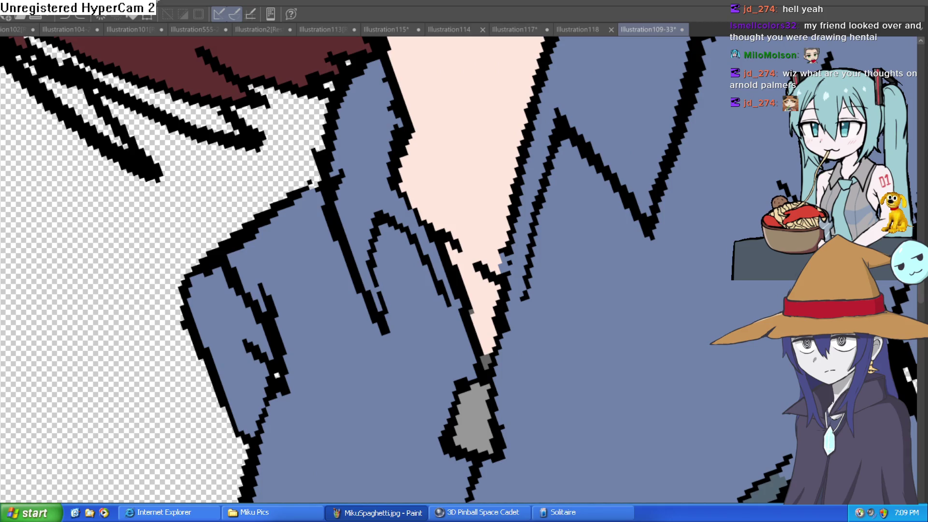
{"action": "left_click_drag", "start_coordinate": [450, 205], "coordinate": [592, 215]}
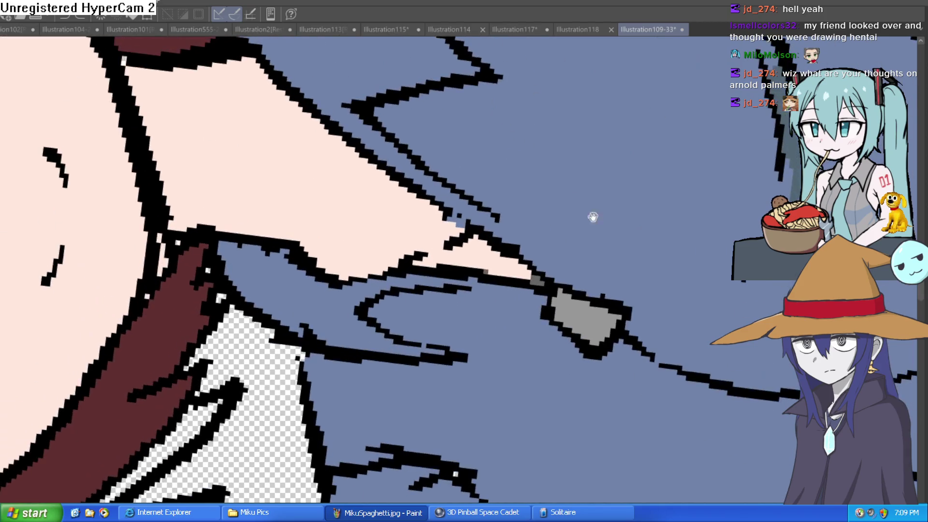
{"action": "left_click", "coordinate": [592, 320]}
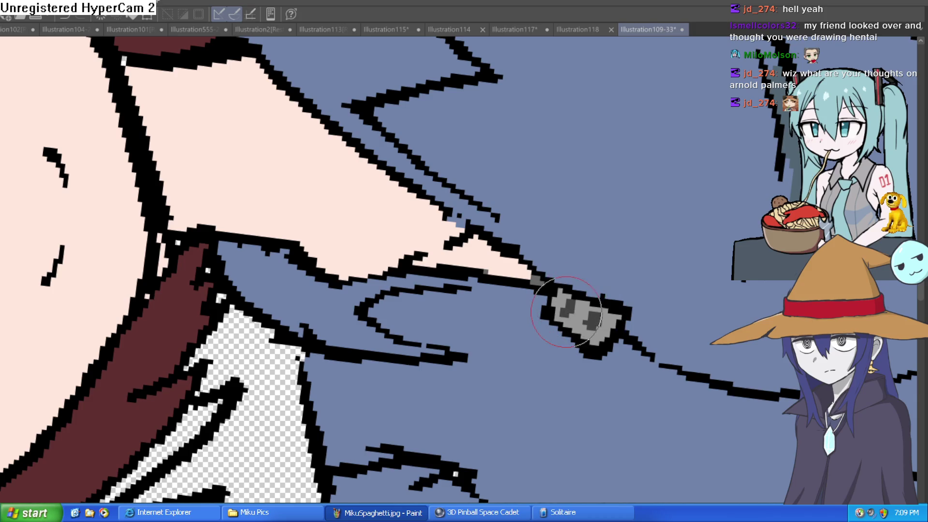
{"action": "mouse_move", "coordinate": [641, 250]}
{"action": "left_mouse_down"}
{"action": "mouse_move", "coordinate": [648, 378]}
{"action": "mouse_move", "coordinate": [577, 373]}
{"action": "mouse_move", "coordinate": [592, 329]}
{"action": "left_mouse_up"}
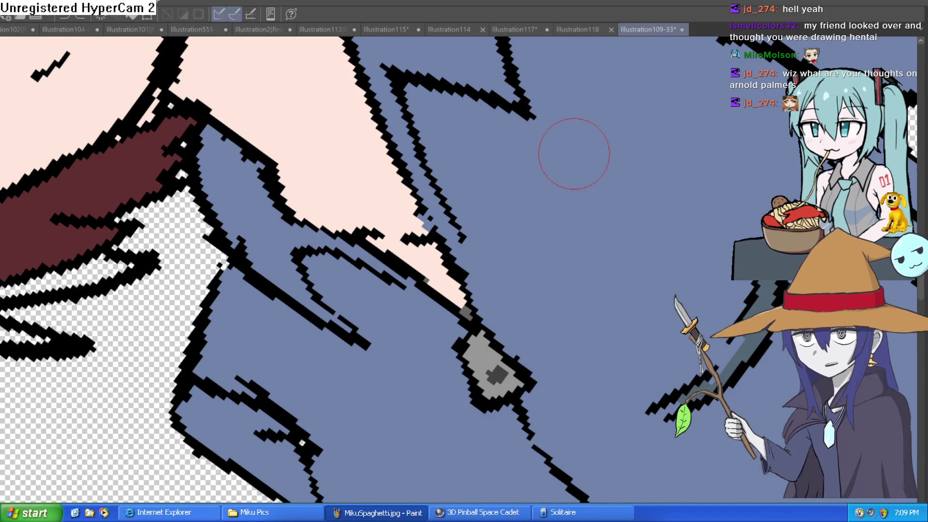
{"action": "scroll", "coordinate": [607, 325], "scroll_direction": "down", "scroll_amount": 5}
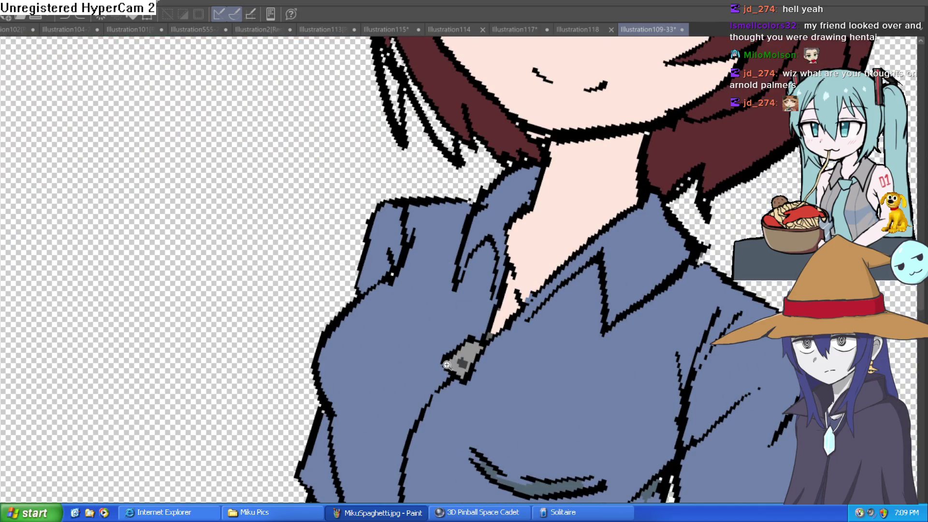
Darken the collar button's outline and extend its line downward
{"action": "scroll", "coordinate": [448, 365], "scroll_direction": "up", "scroll_amount": 5}
{"action": "mouse_move", "coordinate": [611, 306]}
{"action": "left_mouse_down"}
{"action": "mouse_move", "coordinate": [536, 281]}
{"action": "mouse_move", "coordinate": [601, 300]}
{"action": "mouse_move", "coordinate": [647, 230]}
{"action": "mouse_move", "coordinate": [623, 251]}
{"action": "left_mouse_up"}
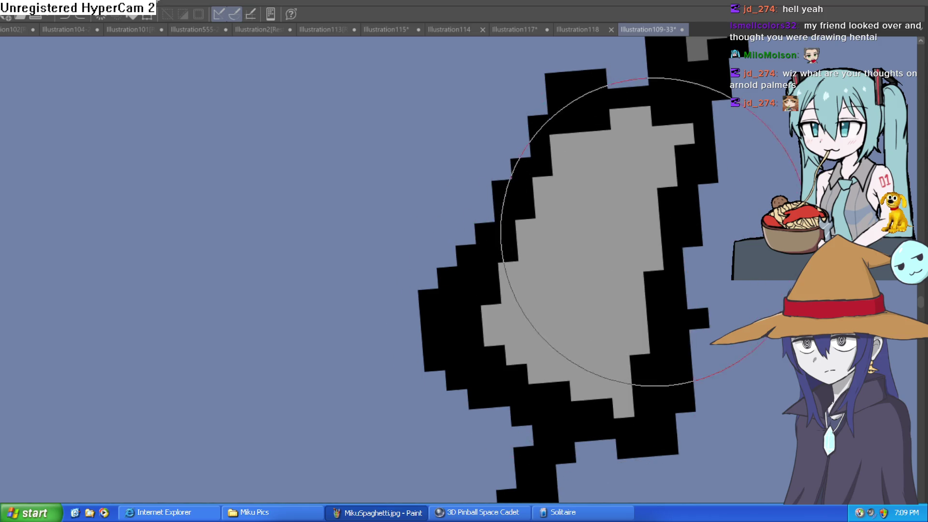
{"action": "scroll", "coordinate": [588, 284], "scroll_direction": "down", "scroll_amount": 6}
{"action": "scroll", "coordinate": [619, 266], "scroll_direction": "down", "scroll_amount": 6}
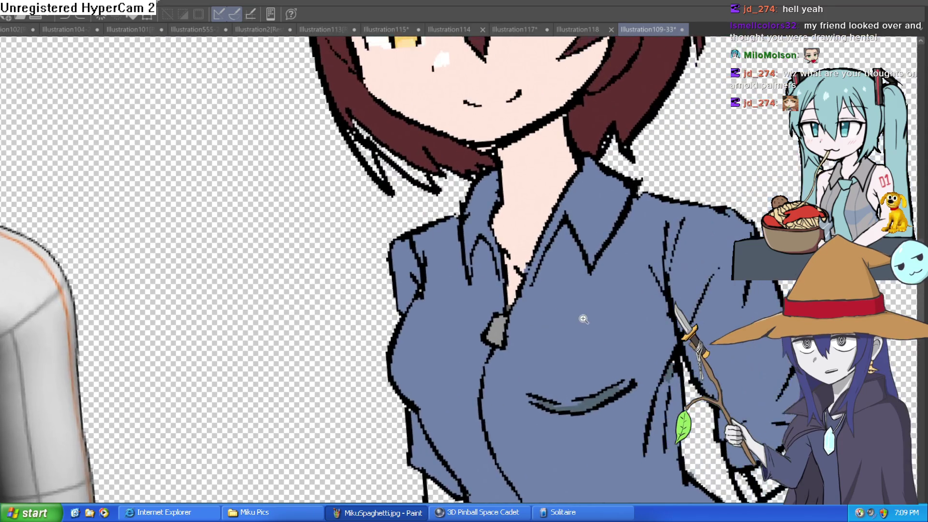
{"action": "scroll", "coordinate": [607, 259], "scroll_direction": "up", "scroll_amount": 2}
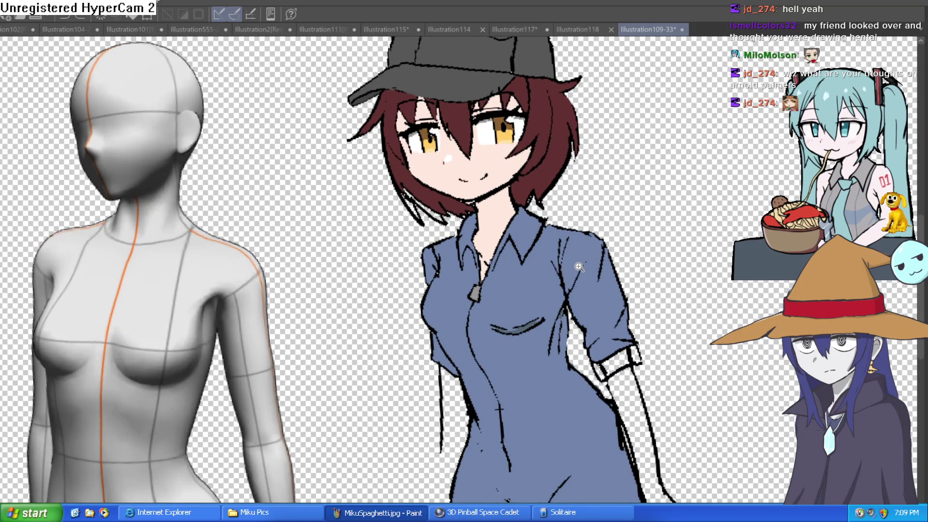
{"action": "scroll", "coordinate": [576, 275], "scroll_direction": "down", "scroll_amount": 1}
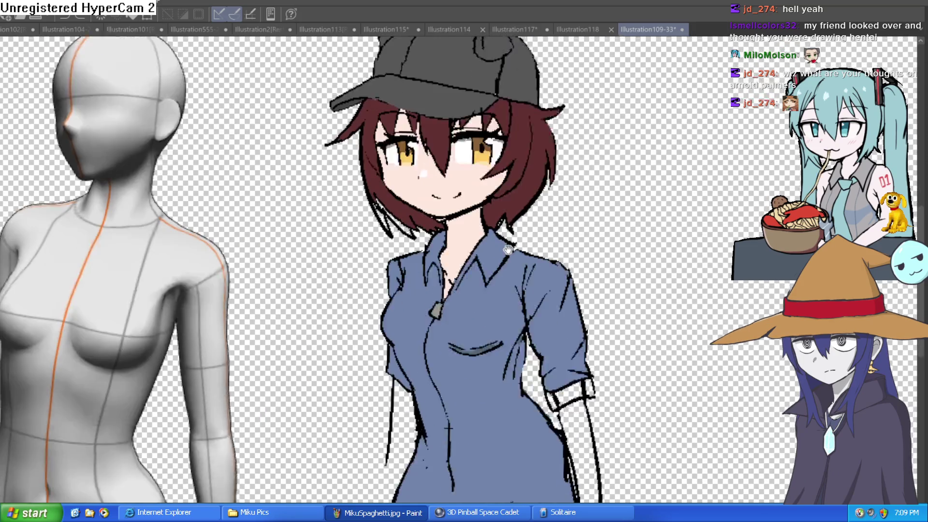
{"action": "scroll", "coordinate": [474, 243], "scroll_direction": "up", "scroll_amount": 4}
{"action": "left_click_drag", "start_coordinate": [420, 256], "coordinate": [408, 276]}
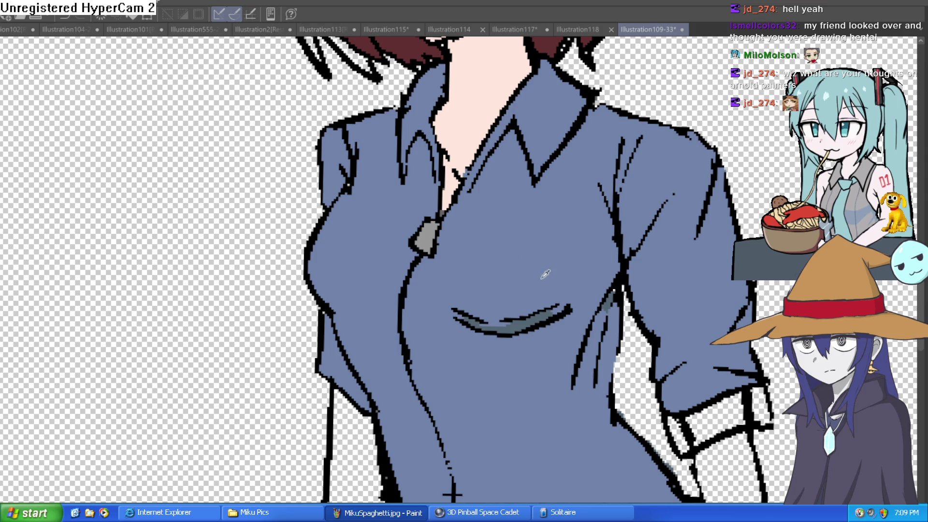
{"action": "scroll", "coordinate": [545, 274], "scroll_direction": "down", "scroll_amount": 3}
Add a few short ink fold lines to the jumpsuit
{"action": "left_click_drag", "start_coordinate": [677, 385], "coordinate": [306, 385]}
{"action": "scroll", "coordinate": [307, 385], "scroll_direction": "up", "scroll_amount": 3}
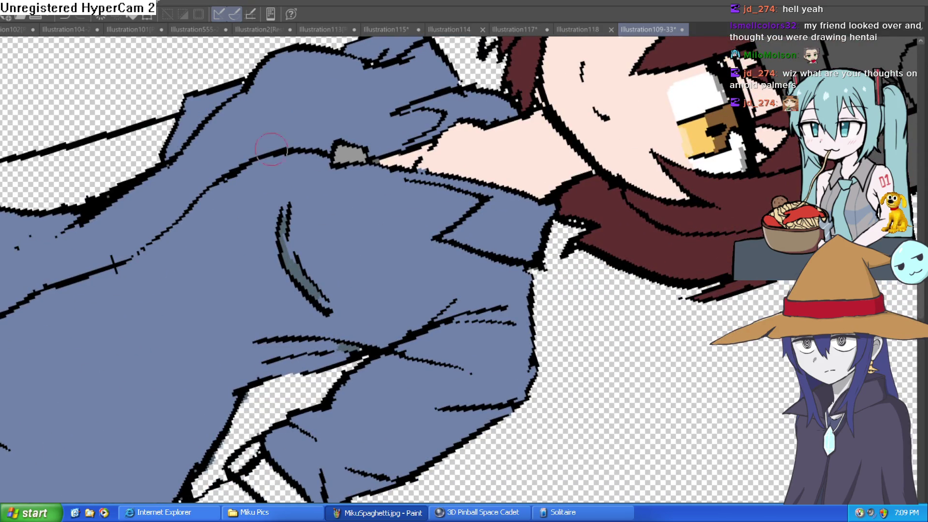
{"action": "left_click_drag", "start_coordinate": [271, 148], "coordinate": [411, 254]}
{"action": "mouse_move", "coordinate": [356, 183]}
{"action": "left_mouse_down"}
{"action": "mouse_move", "coordinate": [576, 282]}
{"action": "mouse_move", "coordinate": [369, 424]}
{"action": "left_mouse_up"}
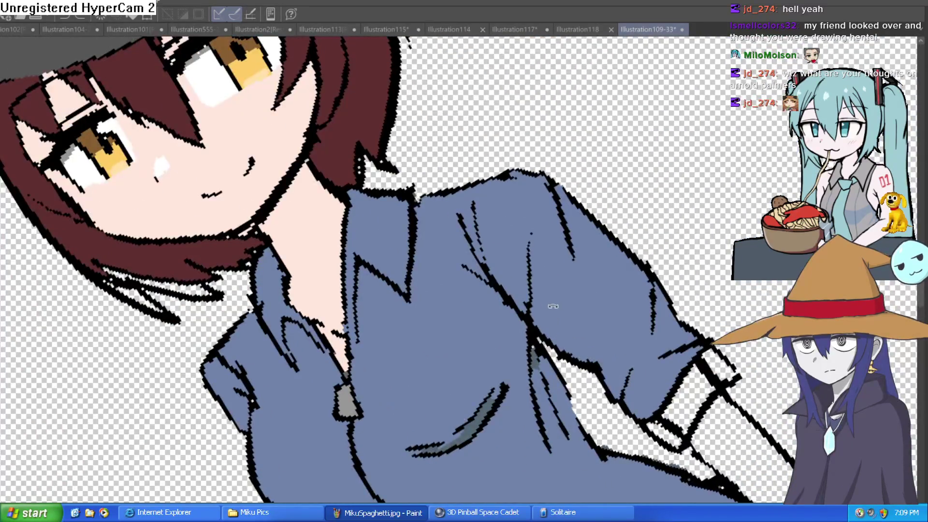
{"action": "left_click_drag", "start_coordinate": [552, 305], "coordinate": [466, 196]}
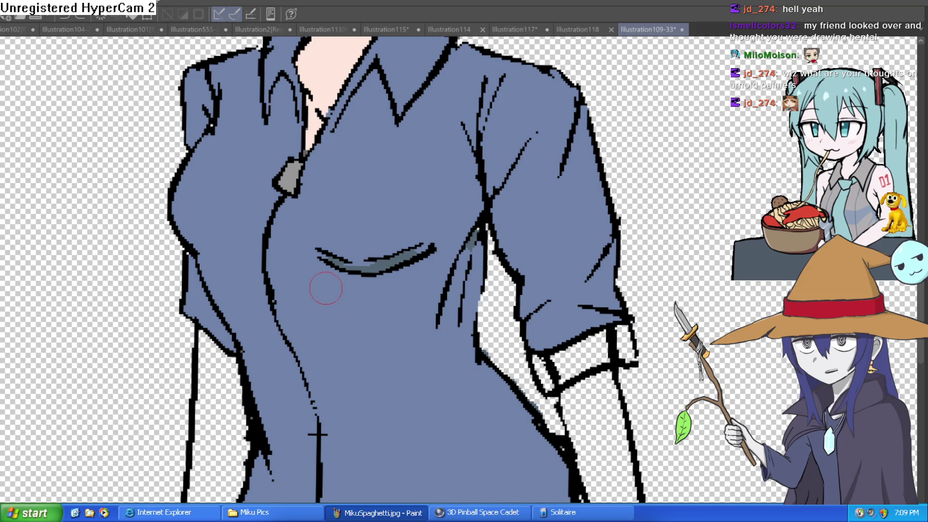
{"action": "left_click_drag", "start_coordinate": [322, 290], "coordinate": [334, 315]}
{"action": "mouse_move", "coordinate": [393, 337]}
{"action": "left_mouse_down"}
{"action": "mouse_move", "coordinate": [405, 337]}
{"action": "mouse_move", "coordinate": [422, 308]}
{"action": "left_mouse_up"}
Draw the pocket's top stroke and fill the gap at its lower tip
{"action": "left_click_drag", "start_coordinate": [565, 190], "coordinate": [561, 210]}
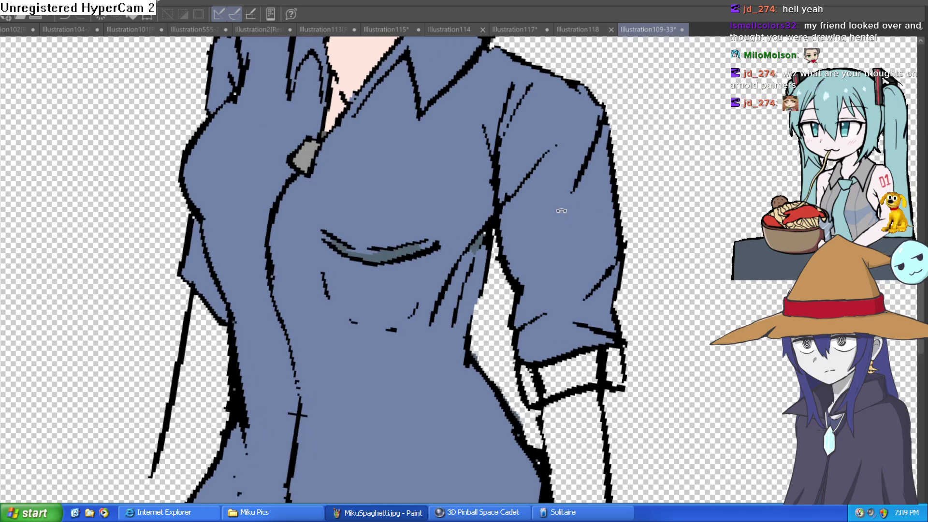
{"action": "mouse_move", "coordinate": [408, 242]}
{"action": "left_mouse_down"}
{"action": "mouse_move", "coordinate": [435, 176]}
{"action": "mouse_move", "coordinate": [418, 244]}
{"action": "left_mouse_up"}
{"action": "scroll", "coordinate": [513, 177], "scroll_direction": "down", "scroll_amount": 5}
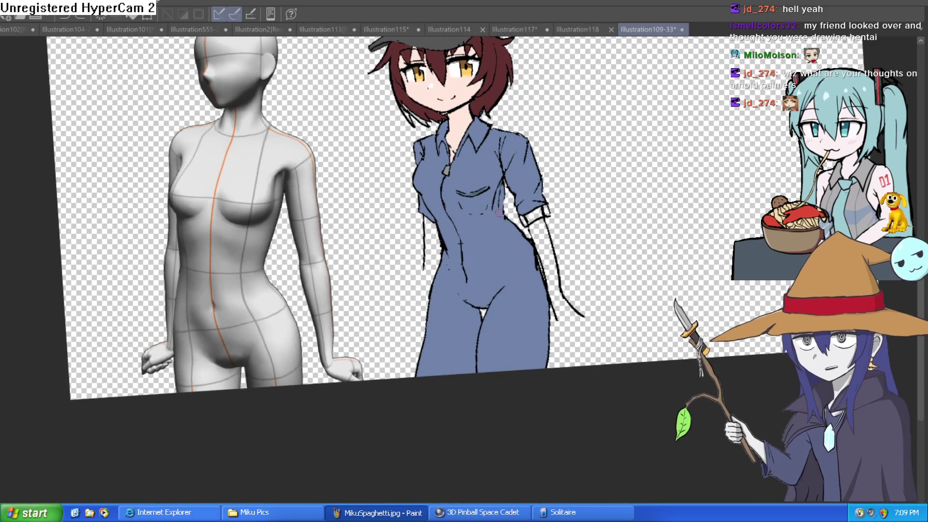
{"action": "scroll", "coordinate": [473, 265], "scroll_direction": "up", "scroll_amount": 5}
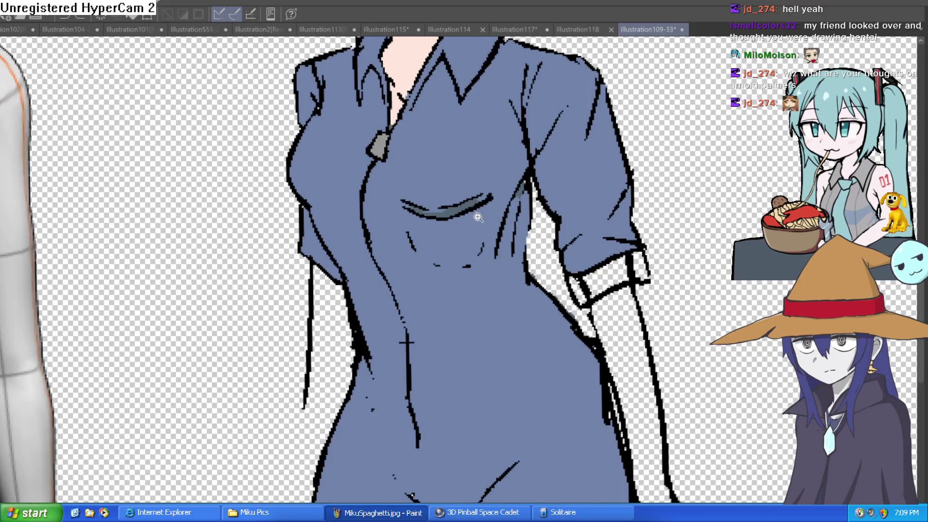
{"action": "scroll", "coordinate": [476, 207], "scroll_direction": "up", "scroll_amount": 2}
{"action": "left_click", "coordinate": [453, 203]}
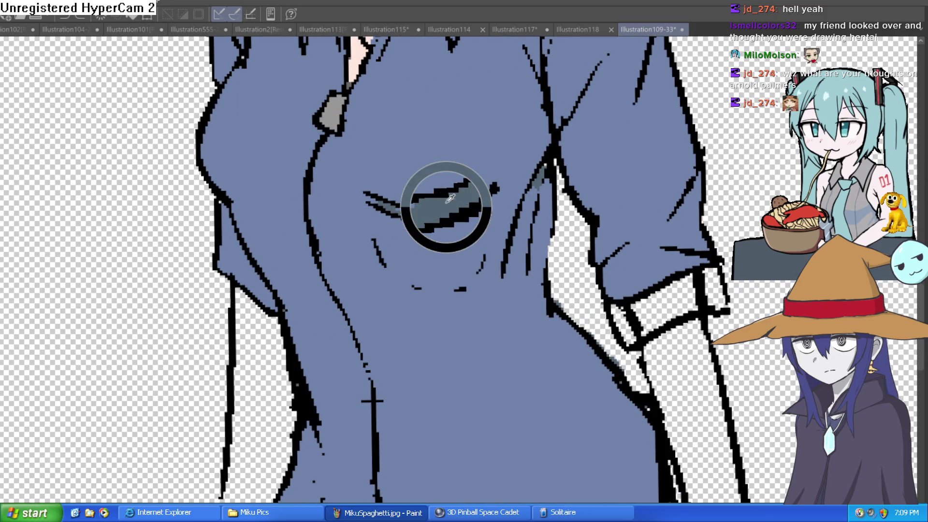
{"action": "key", "text": "minus"}
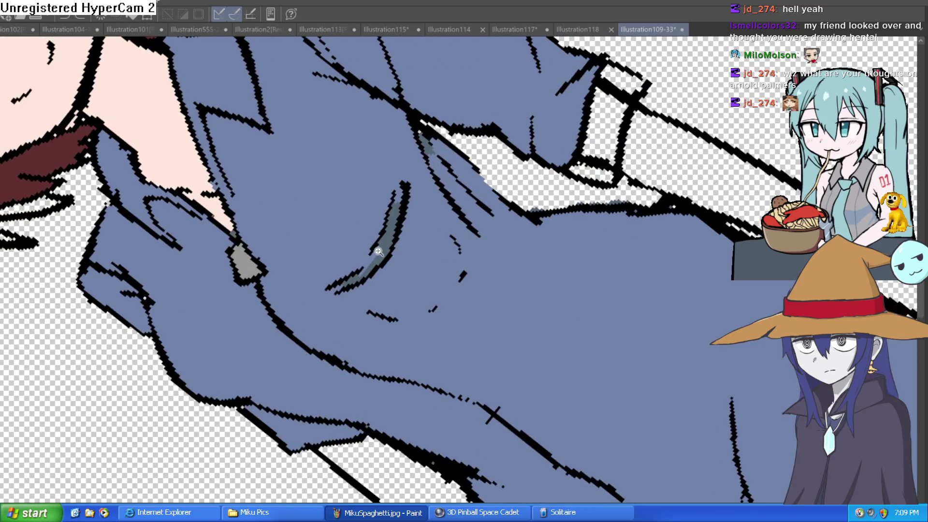
{"action": "scroll", "coordinate": [342, 286], "scroll_direction": "up", "scroll_amount": 3}
{"action": "mouse_move", "coordinate": [377, 251]}
{"action": "left_mouse_down"}
{"action": "mouse_move", "coordinate": [342, 299]}
{"action": "mouse_move", "coordinate": [383, 245]}
{"action": "mouse_move", "coordinate": [410, 119]}
{"action": "mouse_move", "coordinate": [424, 123]}
{"action": "left_mouse_up"}
{"action": "mouse_move", "coordinate": [385, 224]}
{"action": "left_mouse_down"}
{"action": "mouse_move", "coordinate": [294, 331]}
{"action": "mouse_move", "coordinate": [322, 336]}
{"action": "mouse_move", "coordinate": [317, 362]}
{"action": "mouse_move", "coordinate": [456, 394]}
{"action": "mouse_move", "coordinate": [484, 379]}
{"action": "left_mouse_up"}
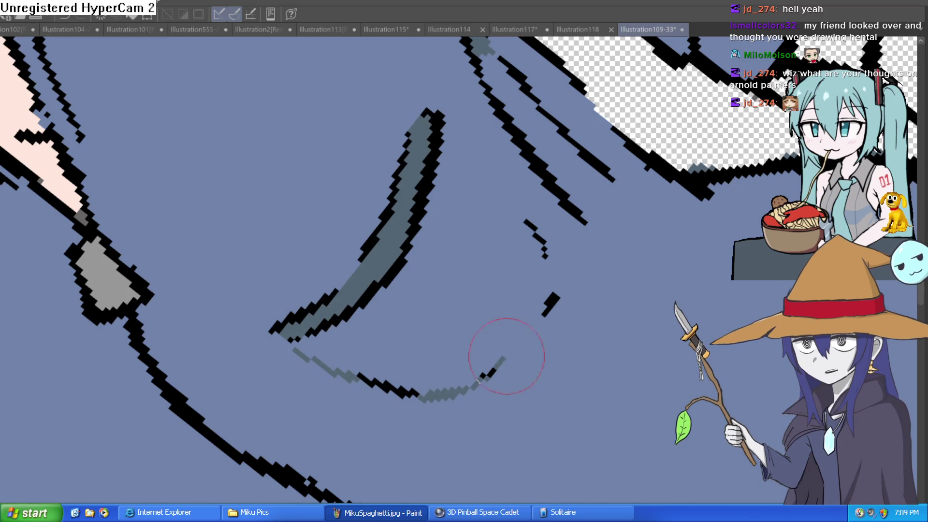
Draw the grey outline of the pocket's side down the jumpsuit
{"action": "mouse_move", "coordinate": [559, 280]}
{"action": "left_mouse_down"}
{"action": "mouse_move", "coordinate": [623, 373]}
{"action": "mouse_move", "coordinate": [504, 386]}
{"action": "left_mouse_up"}
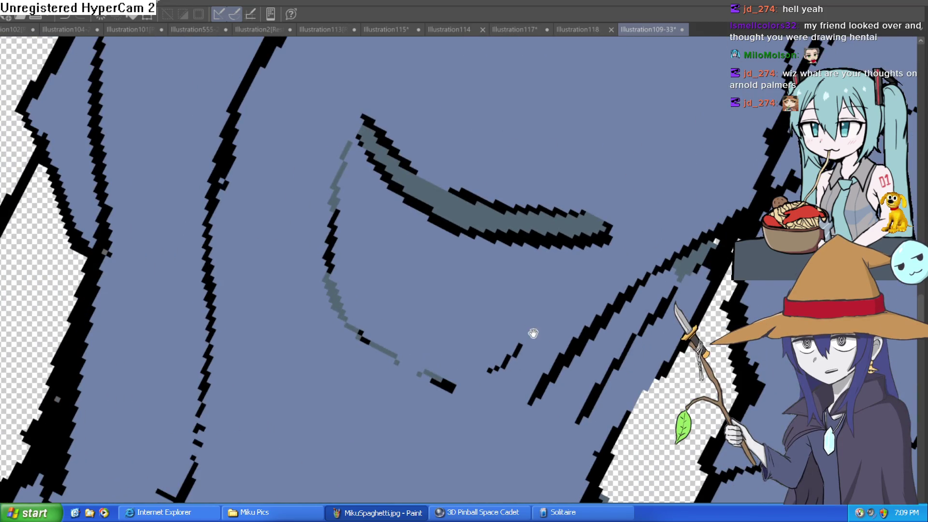
{"action": "left_click_drag", "start_coordinate": [533, 333], "coordinate": [499, 379]}
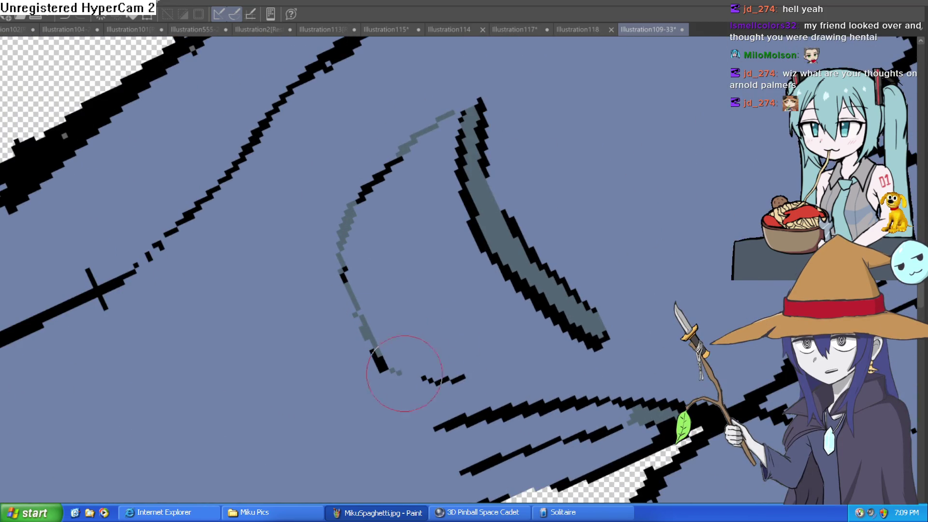
{"action": "left_click_drag", "start_coordinate": [620, 283], "coordinate": [601, 155]}
{"action": "mouse_move", "coordinate": [596, 227]}
{"action": "left_mouse_down"}
{"action": "mouse_move", "coordinate": [594, 269]}
{"action": "mouse_move", "coordinate": [531, 336]}
{"action": "mouse_move", "coordinate": [525, 376]}
{"action": "left_mouse_up"}
{"action": "scroll", "coordinate": [608, 224], "scroll_direction": "down", "scroll_amount": 4}
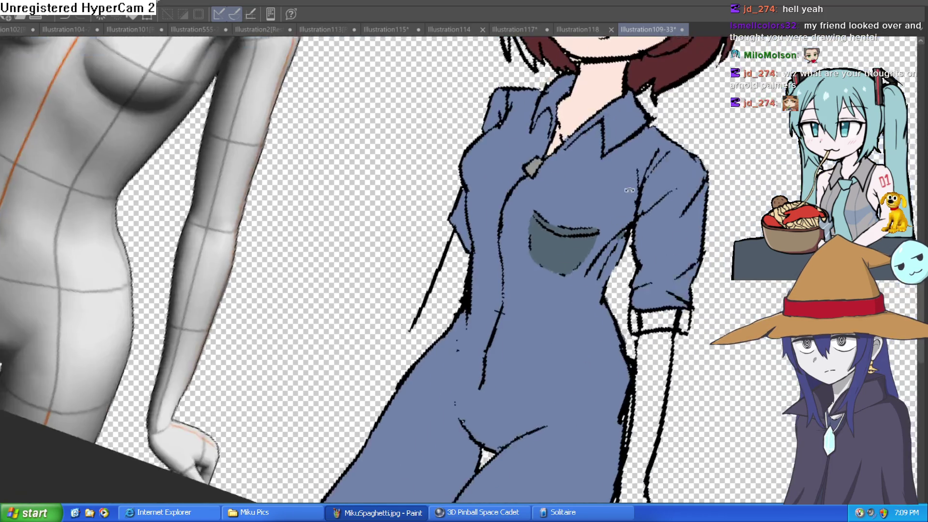
Tidy the dark grey pocket with black touch-ups and an outline along its left edge
{"action": "left_click_drag", "start_coordinate": [629, 189], "coordinate": [574, 213]}
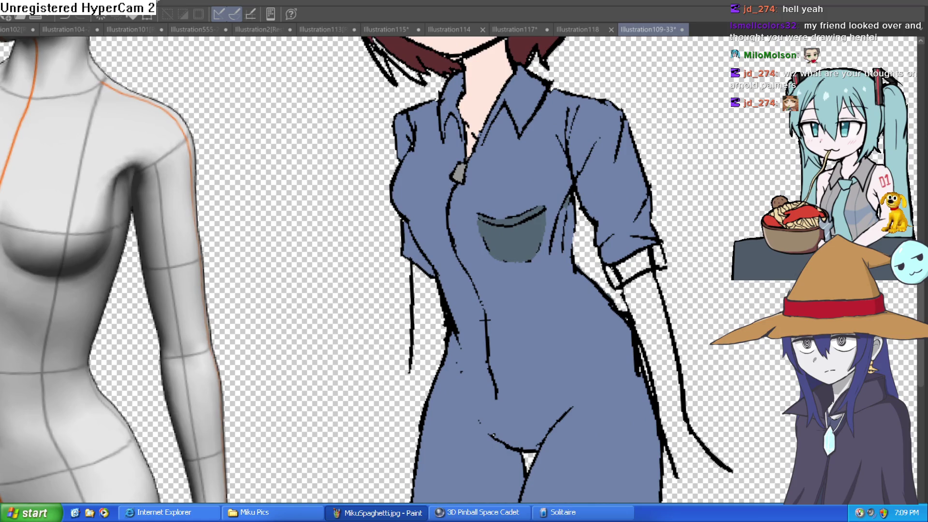
{"action": "scroll", "coordinate": [555, 246], "scroll_direction": "up", "scroll_amount": 5}
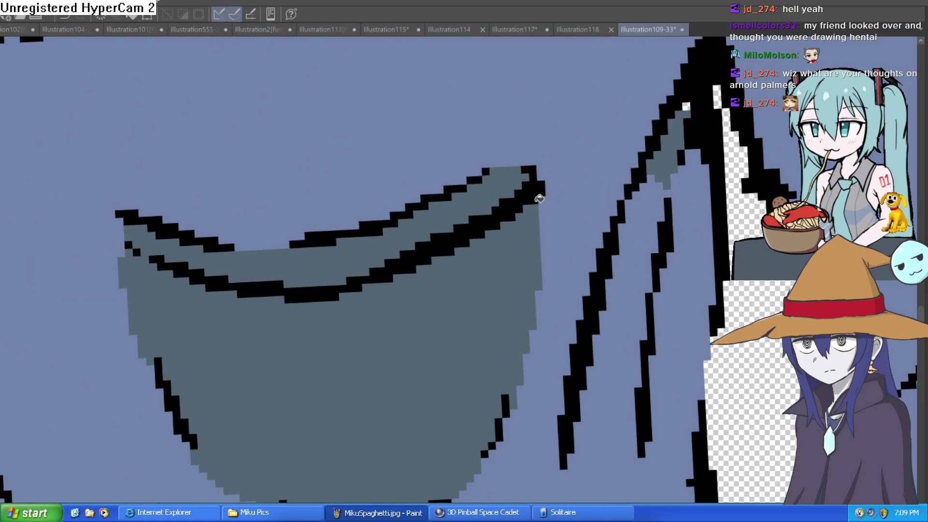
{"action": "mouse_move", "coordinate": [598, 254]}
{"action": "left_mouse_down"}
{"action": "mouse_move", "coordinate": [561, 151]}
{"action": "mouse_move", "coordinate": [536, 146]}
{"action": "left_mouse_up"}
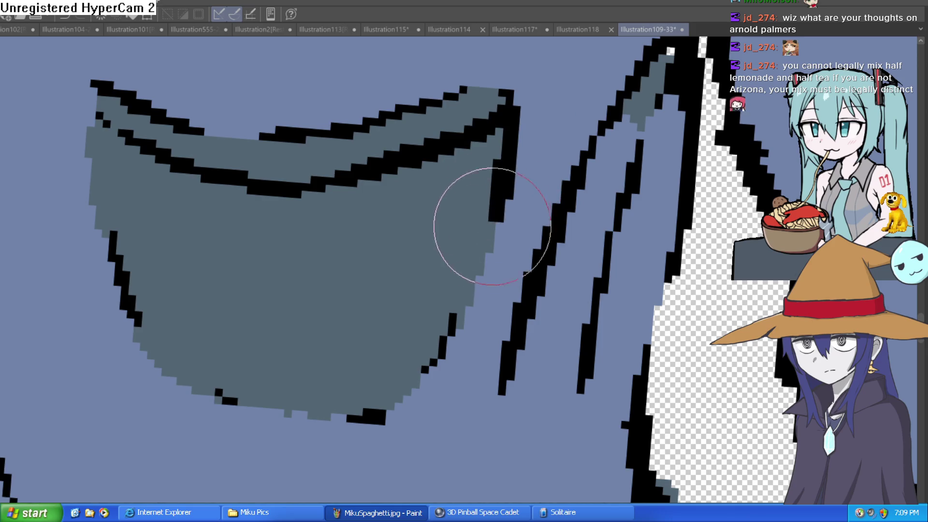
{"action": "left_click_drag", "start_coordinate": [513, 149], "coordinate": [469, 279]}
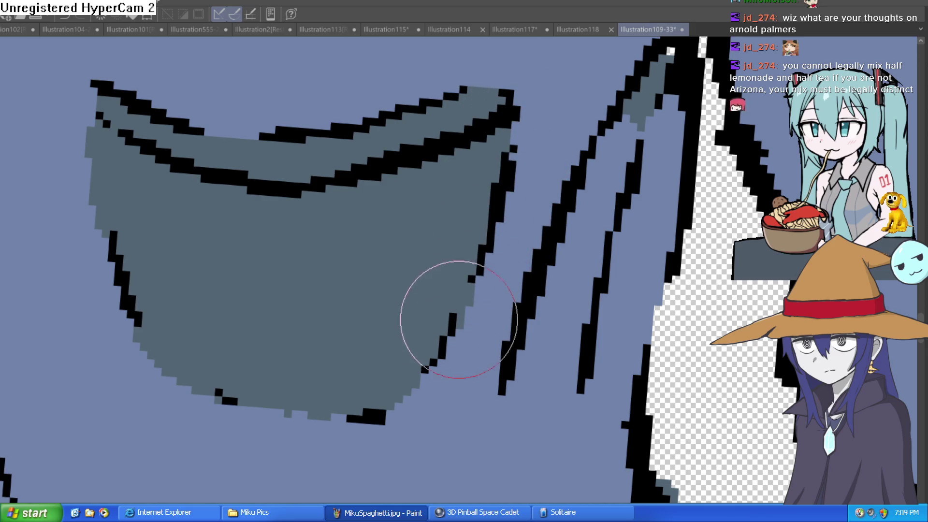
{"action": "left_click_drag", "start_coordinate": [105, 229], "coordinate": [90, 159]}
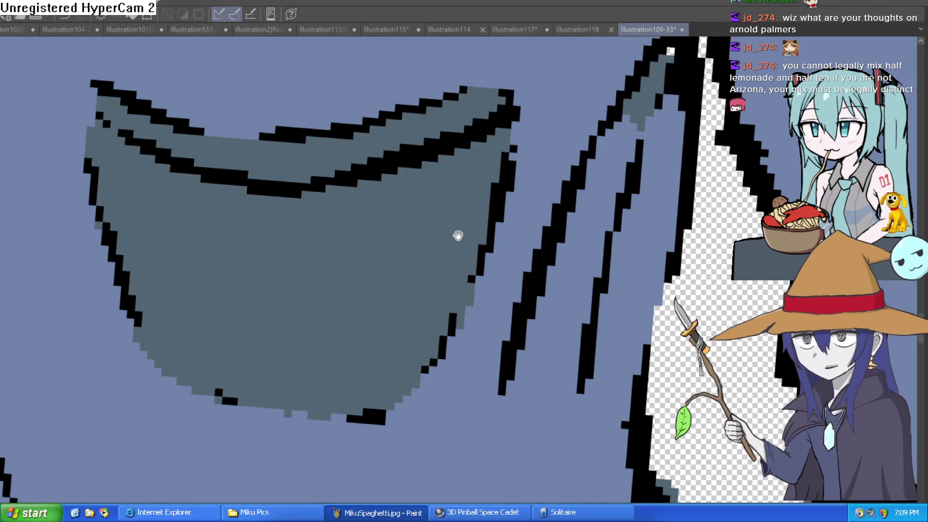
{"action": "mouse_move", "coordinate": [456, 255]}
{"action": "left_mouse_down"}
{"action": "mouse_move", "coordinate": [466, 213]}
{"action": "mouse_move", "coordinate": [523, 133]}
{"action": "left_mouse_up"}
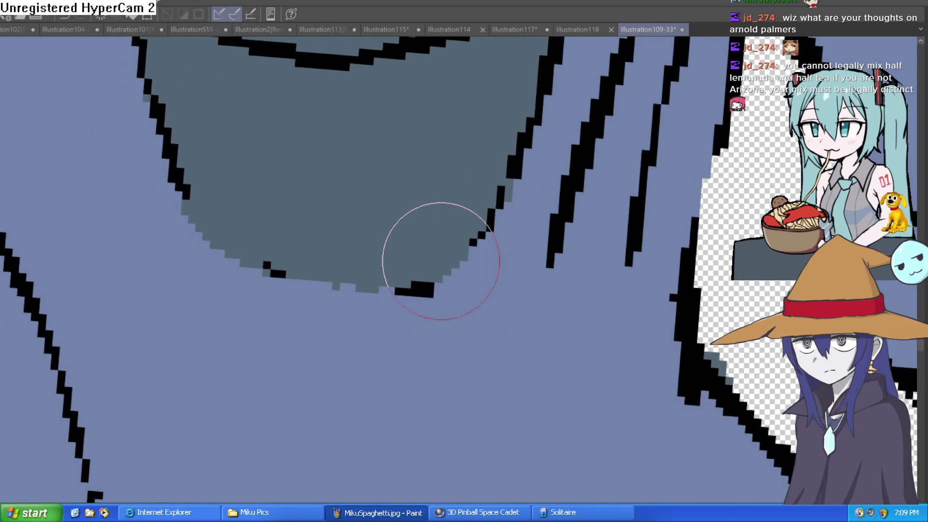
{"action": "mouse_move", "coordinate": [691, 163]}
{"action": "left_mouse_down"}
{"action": "mouse_move", "coordinate": [567, 190]}
{"action": "mouse_move", "coordinate": [617, 300]}
{"action": "mouse_move", "coordinate": [474, 199]}
{"action": "left_mouse_up"}
{"action": "left_click_drag", "start_coordinate": [359, 93], "coordinate": [348, 170]}
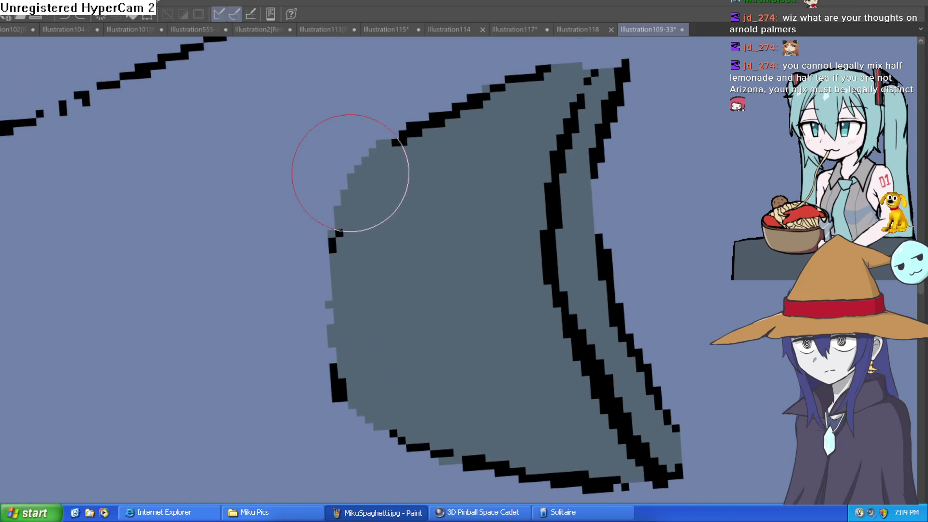
{"action": "mouse_move", "coordinate": [345, 252]}
{"action": "left_mouse_down"}
{"action": "mouse_move", "coordinate": [352, 240]}
{"action": "mouse_move", "coordinate": [319, 219]}
{"action": "mouse_move", "coordinate": [344, 209]}
{"action": "left_mouse_up"}
{"action": "scroll", "coordinate": [344, 208], "scroll_direction": "down", "scroll_amount": 5}
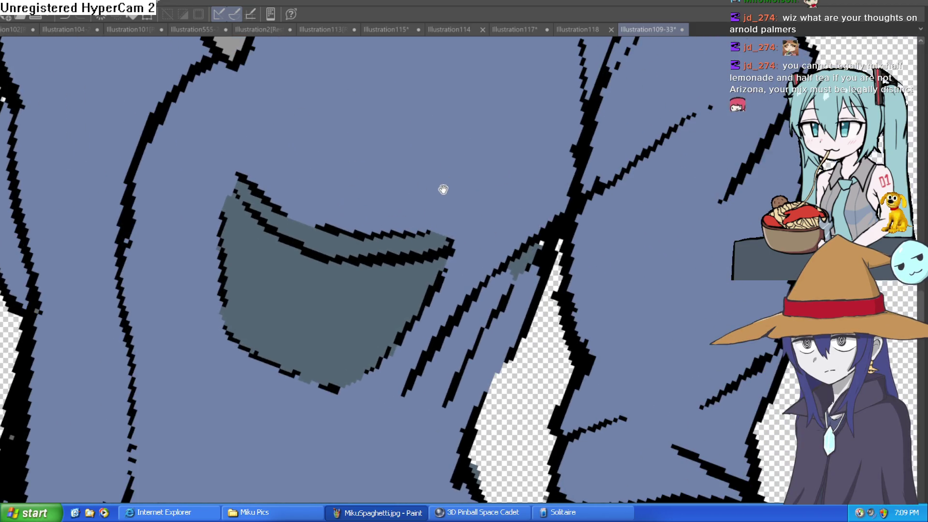
{"action": "mouse_move", "coordinate": [443, 189]}
{"action": "left_mouse_down"}
{"action": "mouse_move", "coordinate": [497, 182]}
{"action": "mouse_move", "coordinate": [516, 161]}
{"action": "left_mouse_up"}
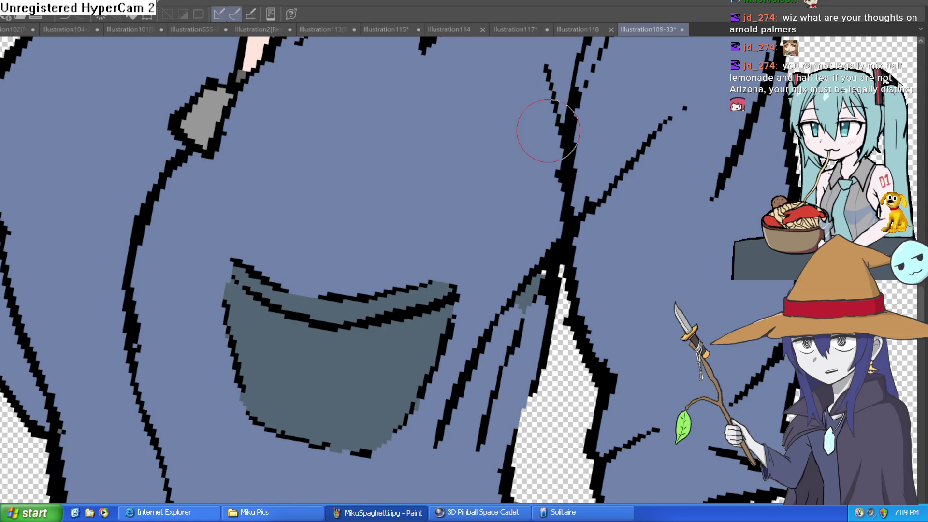
{"action": "scroll", "coordinate": [545, 232], "scroll_direction": "down", "scroll_amount": 5}
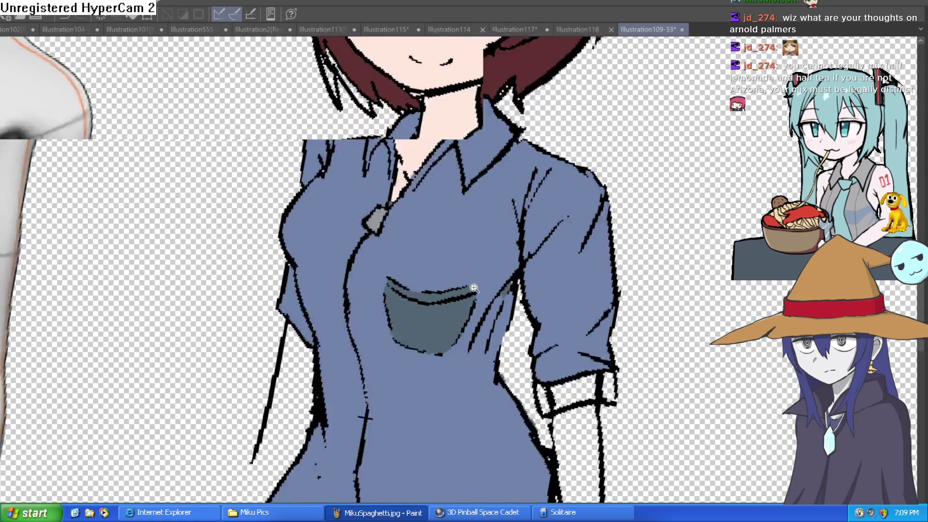
Close the arm outline near the hand and fill the forearm with pale skin tone
{"action": "mouse_move", "coordinate": [544, 232]}
{"action": "left_mouse_down"}
{"action": "mouse_move", "coordinate": [527, 145]}
{"action": "mouse_move", "coordinate": [510, 197]}
{"action": "mouse_move", "coordinate": [511, 244]}
{"action": "mouse_move", "coordinate": [479, 268]}
{"action": "mouse_move", "coordinate": [389, 186]}
{"action": "left_mouse_up"}
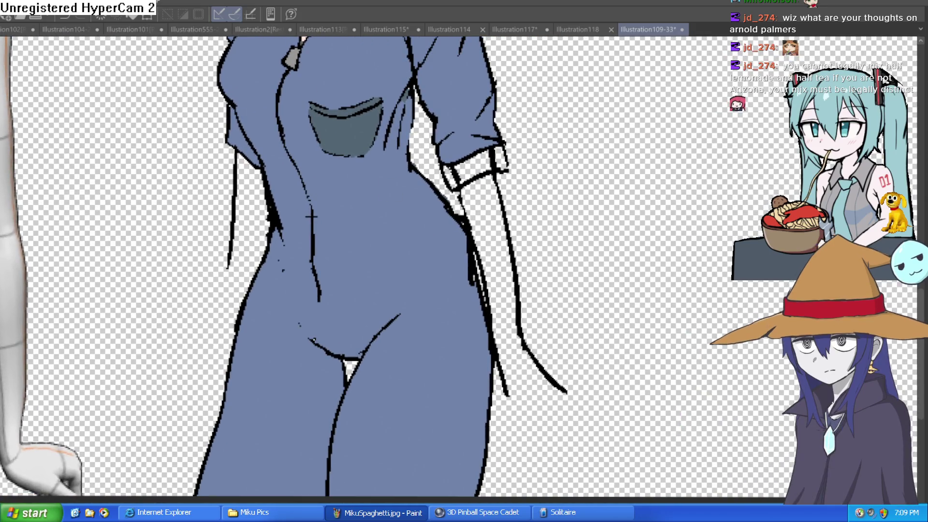
{"action": "left_click_drag", "start_coordinate": [140, 113], "coordinate": [106, 303]}
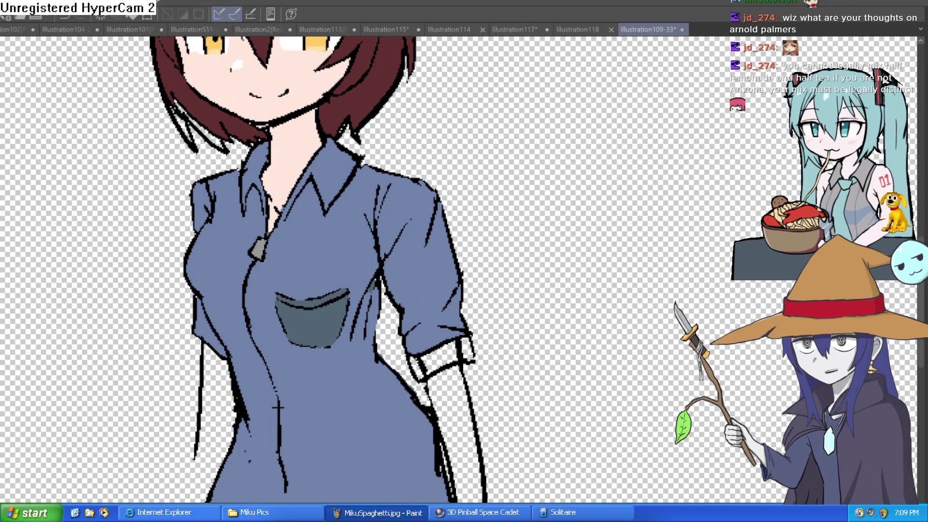
{"action": "left_click", "coordinate": [456, 352]}
{"action": "key", "text": "ctrl+z"}
{"action": "mouse_move", "coordinate": [443, 366]}
{"action": "left_mouse_down"}
{"action": "mouse_move", "coordinate": [426, 259]}
{"action": "mouse_move", "coordinate": [443, 235]}
{"action": "mouse_move", "coordinate": [444, 138]}
{"action": "left_mouse_up"}
{"action": "left_click_drag", "start_coordinate": [437, 335], "coordinate": [484, 302]}
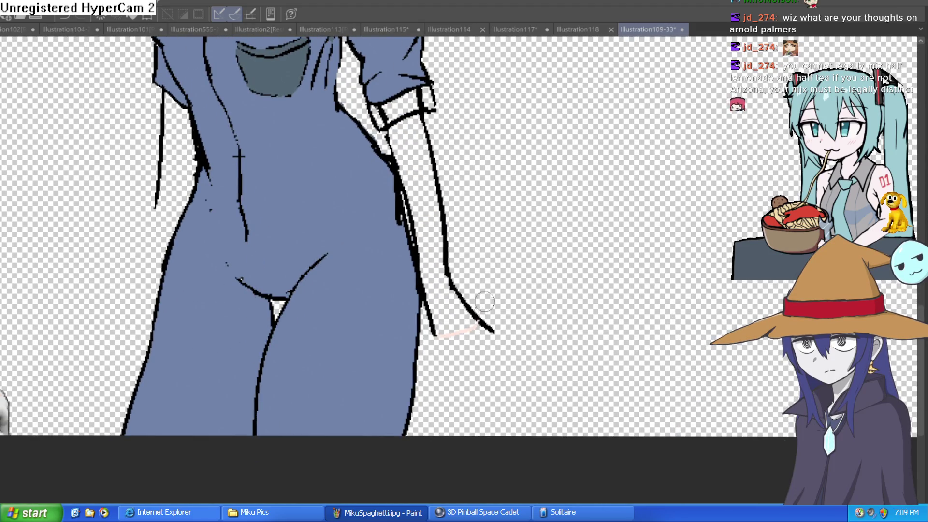
{"action": "left_click", "coordinate": [450, 290]}
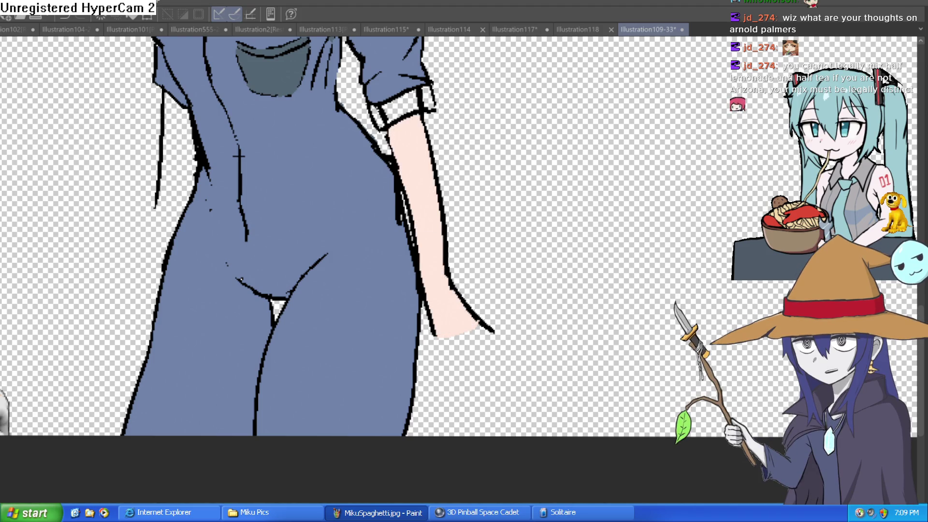
{"action": "scroll", "coordinate": [433, 297], "scroll_direction": "up", "scroll_amount": 3}
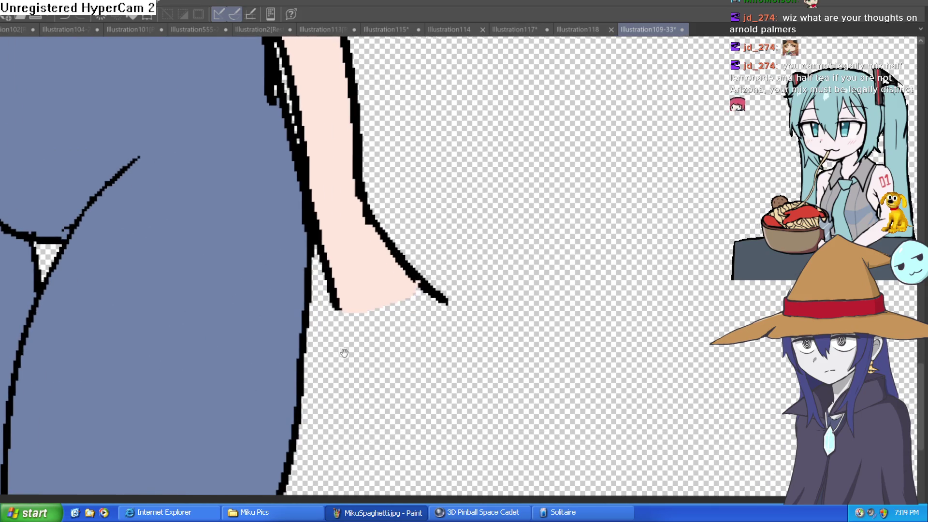
{"action": "scroll", "coordinate": [343, 353], "scroll_direction": "down", "scroll_amount": 4}
{"action": "scroll", "coordinate": [502, 256], "scroll_direction": "up", "scroll_amount": 1}
{"action": "mouse_move", "coordinate": [492, 257]}
{"action": "left_mouse_down"}
{"action": "mouse_move", "coordinate": [479, 251]}
{"action": "mouse_move", "coordinate": [494, 257]}
{"action": "left_mouse_up"}
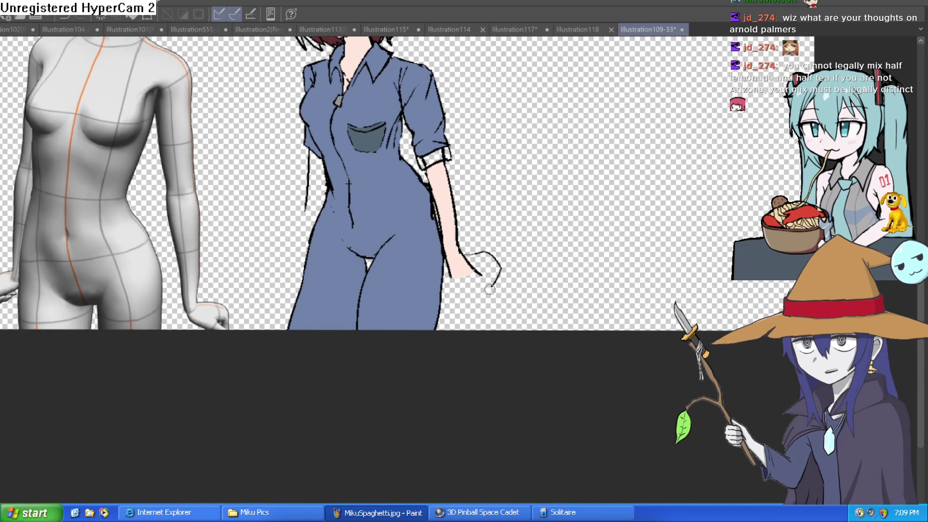
Ink a line along the overalls' left side and erase the doubled stroke beside it
{"action": "left_click_drag", "start_coordinate": [501, 222], "coordinate": [556, 315]}
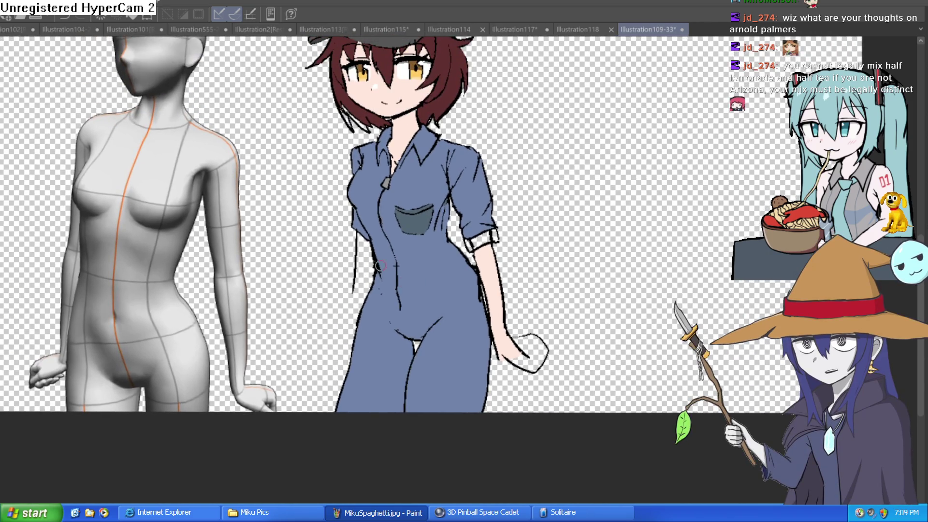
{"action": "left_click_drag", "start_coordinate": [356, 235], "coordinate": [358, 279]}
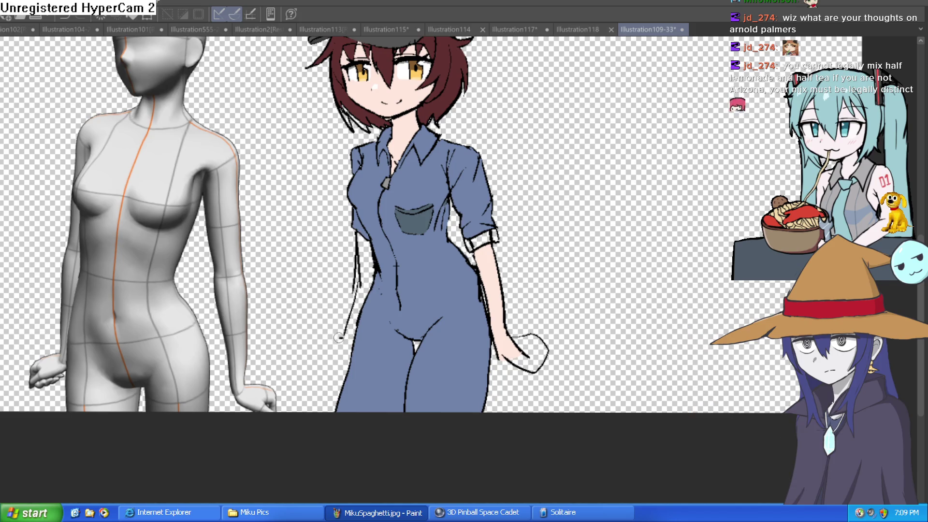
{"action": "left_click_drag", "start_coordinate": [550, 269], "coordinate": [540, 329]}
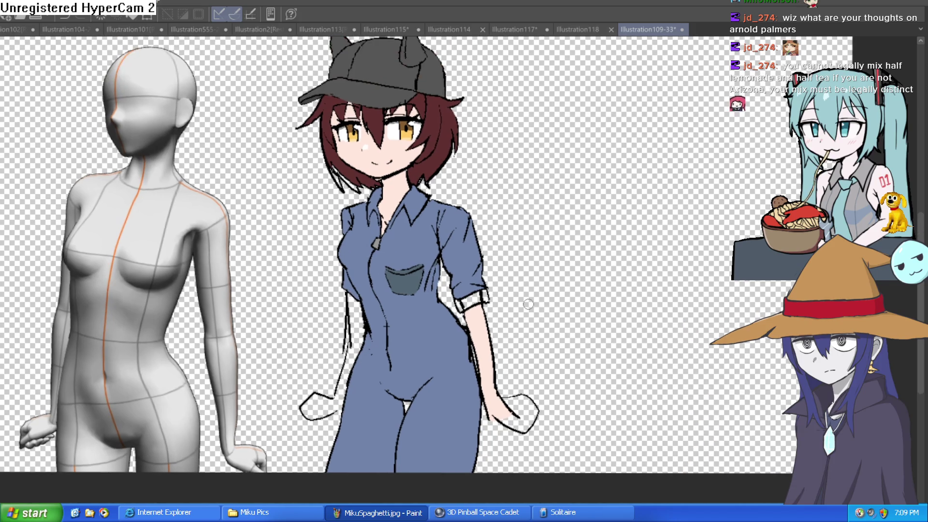
{"action": "mouse_move", "coordinate": [466, 272]}
{"action": "left_mouse_down"}
{"action": "mouse_move", "coordinate": [460, 227]}
{"action": "mouse_move", "coordinate": [471, 209]}
{"action": "mouse_move", "coordinate": [452, 190]}
{"action": "mouse_move", "coordinate": [458, 213]}
{"action": "left_mouse_up"}
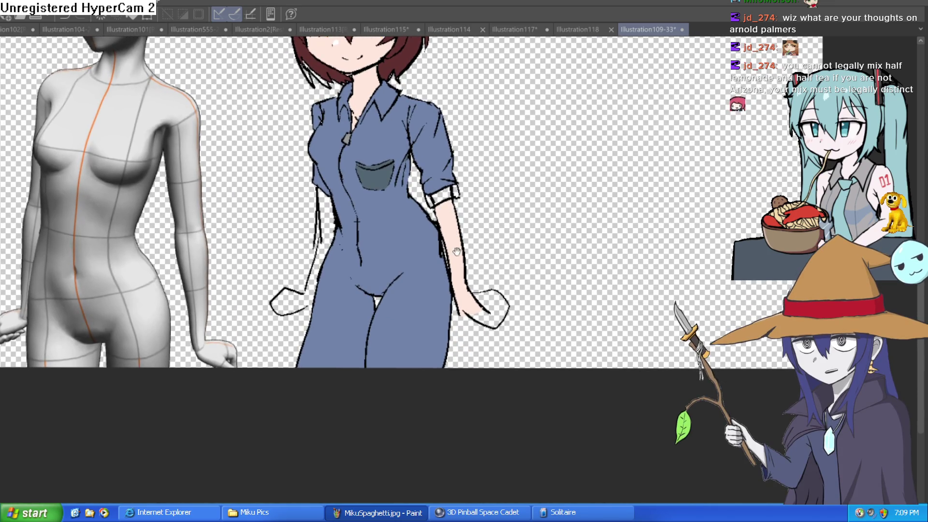
{"action": "scroll", "coordinate": [298, 298], "scroll_direction": "up", "scroll_amount": 3}
{"action": "left_click_drag", "start_coordinate": [298, 298], "coordinate": [304, 328]}
{"action": "scroll", "coordinate": [305, 329], "scroll_direction": "up", "scroll_amount": 2}
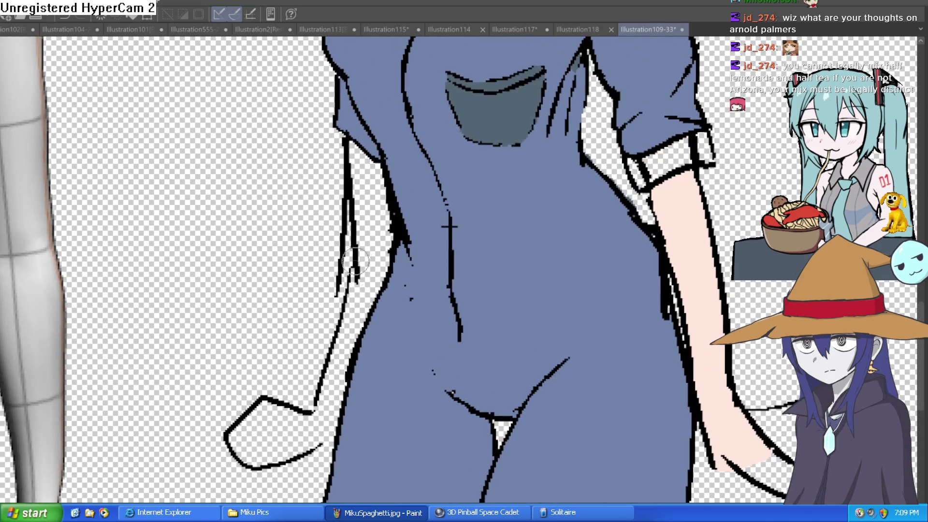
{"action": "mouse_move", "coordinate": [357, 282]}
{"action": "left_mouse_down"}
{"action": "mouse_move", "coordinate": [335, 290]}
{"action": "mouse_move", "coordinate": [341, 169]}
{"action": "left_mouse_up"}
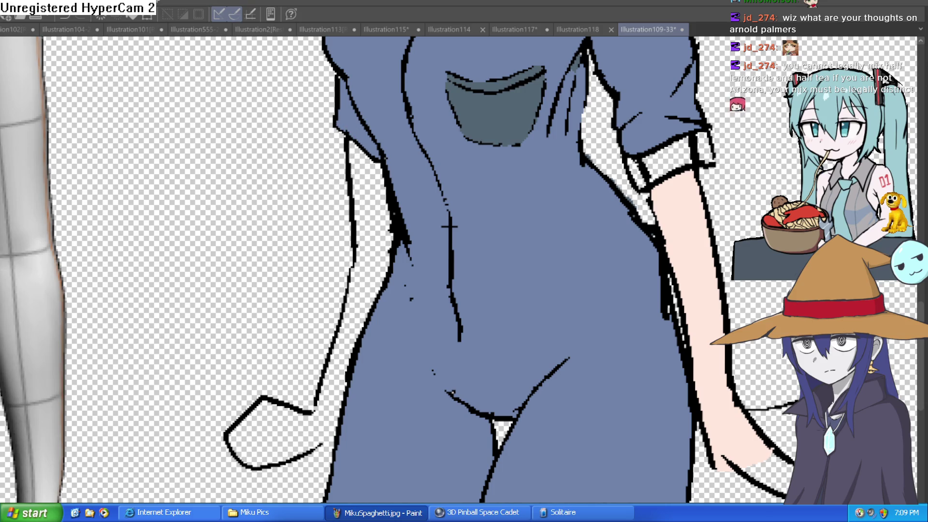
{"action": "scroll", "coordinate": [562, 212], "scroll_direction": "down", "scroll_amount": 2}
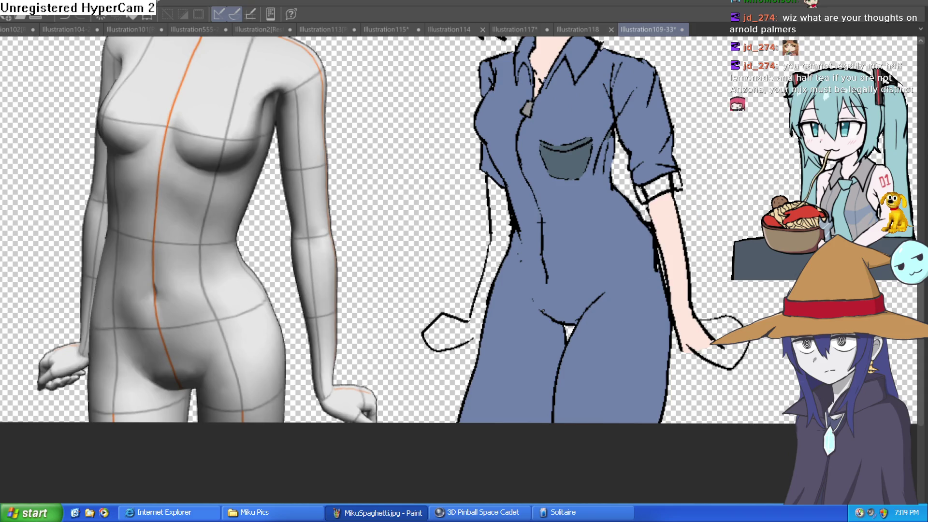
Fill the remaining arm and the other hand with skin colour
{"action": "left_click", "coordinate": [511, 231]}
{"action": "left_click_drag", "start_coordinate": [732, 240], "coordinate": [609, 201]}
{"action": "left_click", "coordinate": [604, 293]}
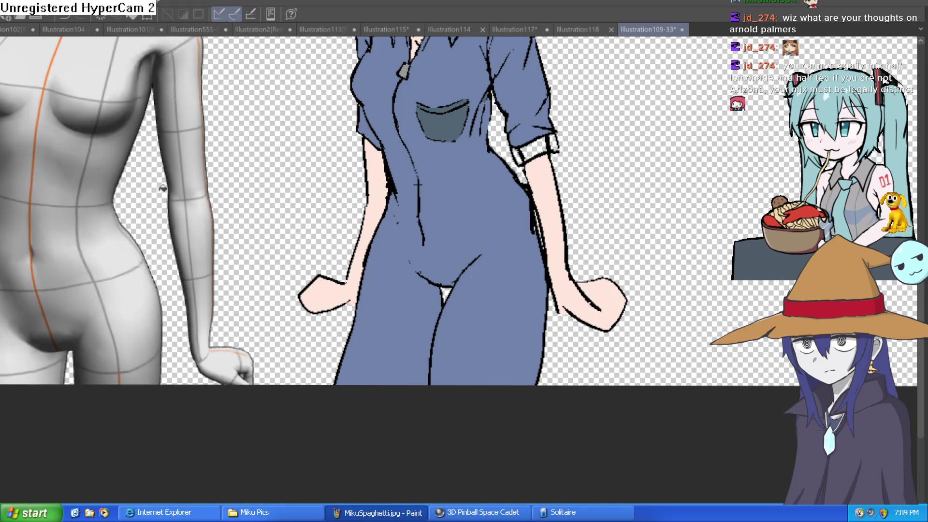
Extend the lower arm outline near the hand so it meets the body
{"action": "left_click_drag", "start_coordinate": [712, 177], "coordinate": [494, 288]}
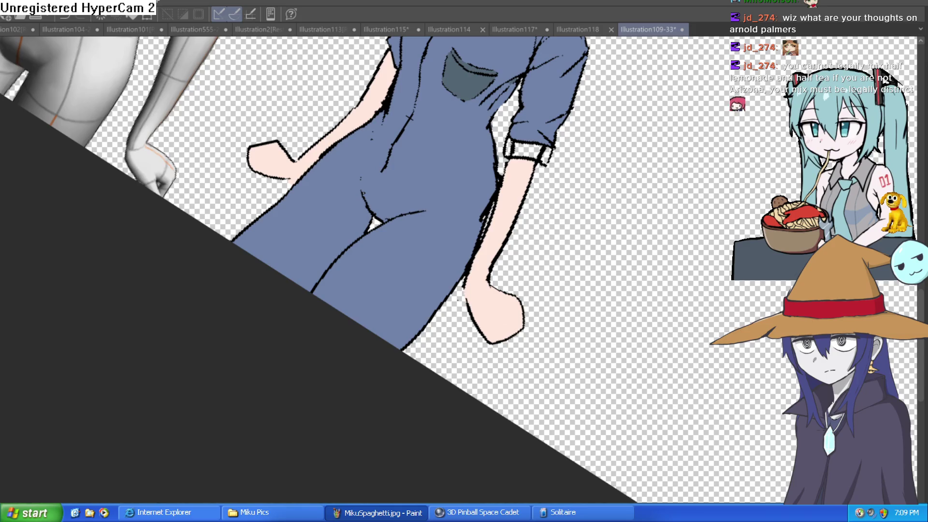
{"action": "scroll", "coordinate": [494, 254], "scroll_direction": "up", "scroll_amount": 5}
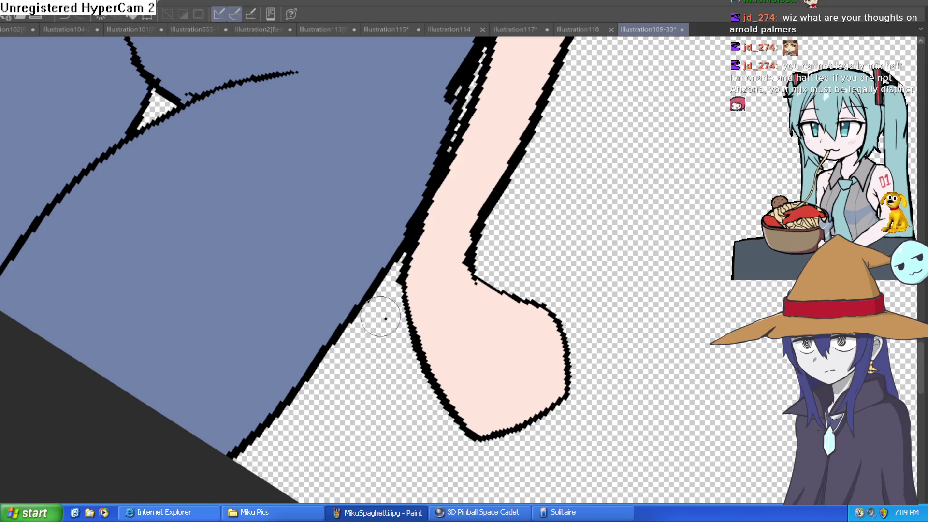
{"action": "mouse_move", "coordinate": [607, 218]}
{"action": "left_mouse_down"}
{"action": "mouse_move", "coordinate": [604, 201]}
{"action": "mouse_move", "coordinate": [648, 277]}
{"action": "left_mouse_up"}
{"action": "scroll", "coordinate": [634, 224], "scroll_direction": "down", "scroll_amount": 5}
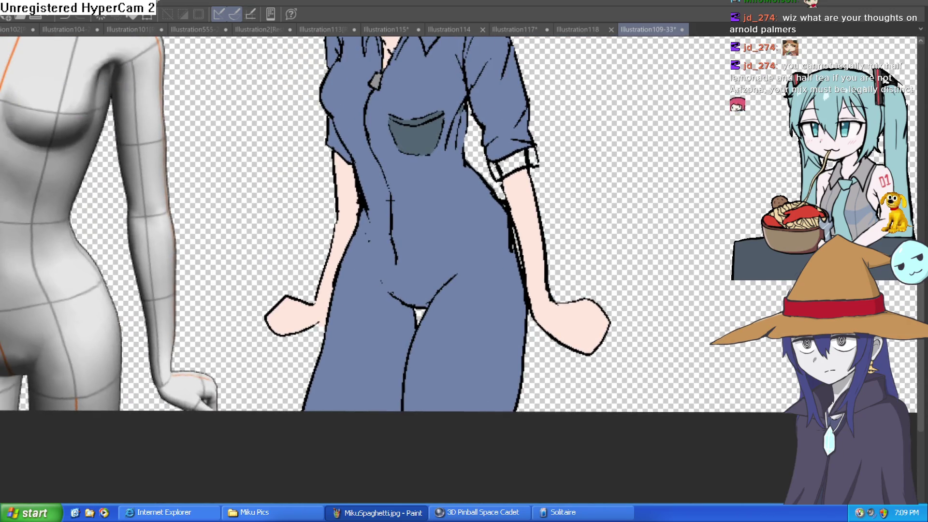
{"action": "left_click_drag", "start_coordinate": [320, 169], "coordinate": [314, 262]}
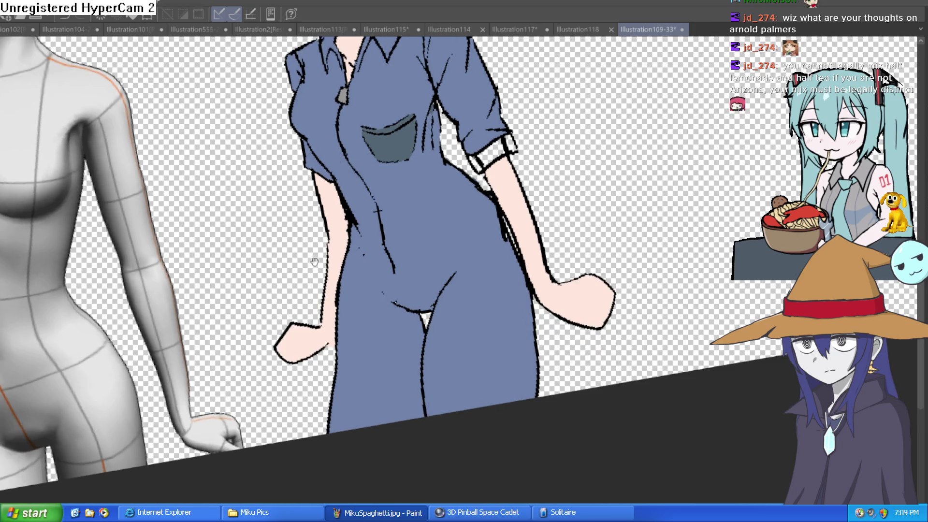
{"action": "left_click_drag", "start_coordinate": [288, 354], "coordinate": [380, 321]}
{"action": "left_click", "coordinate": [380, 321]}
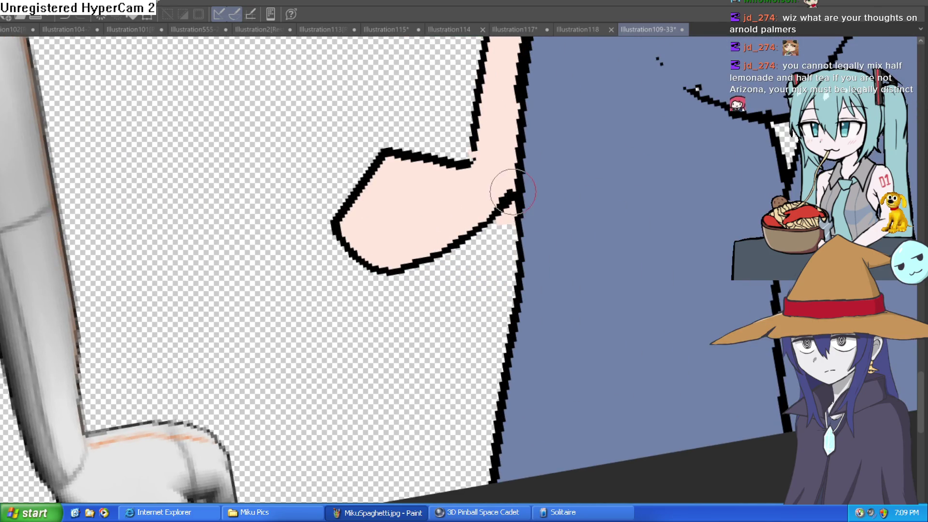
{"action": "left_click_drag", "start_coordinate": [496, 197], "coordinate": [508, 223]}
Ink a black outline around the rolled sleeve cuff
{"action": "key", "text": "ctrl+minus"}
{"action": "key", "text": "ctrl+minus"}
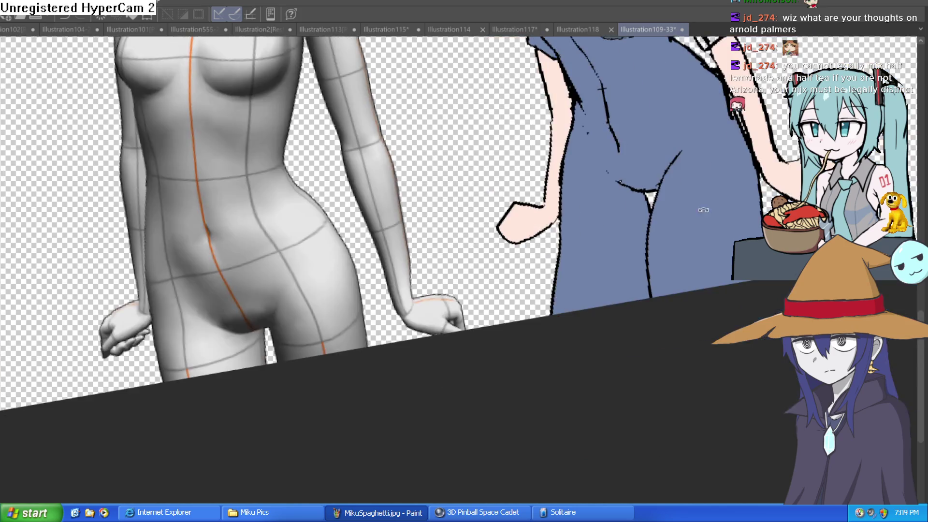
{"action": "left_click_drag", "start_coordinate": [596, 263], "coordinate": [588, 323]}
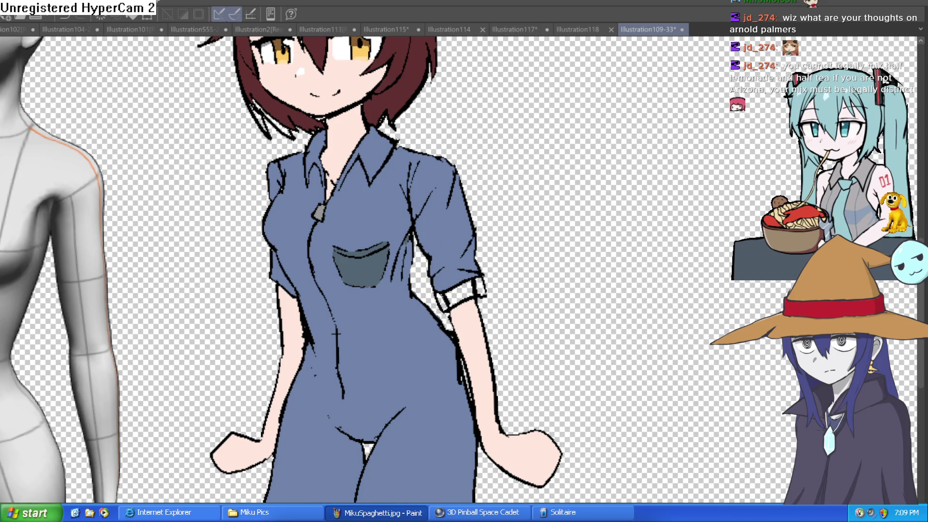
{"action": "key", "text": "ctrl+plus"}
{"action": "key", "text": "ctrl+plus"}
{"action": "mouse_move", "coordinate": [304, 274]}
{"action": "left_mouse_down"}
{"action": "mouse_move", "coordinate": [285, 290]}
{"action": "mouse_move", "coordinate": [297, 353]}
{"action": "mouse_move", "coordinate": [367, 353]}
{"action": "mouse_move", "coordinate": [347, 319]}
{"action": "left_mouse_up"}
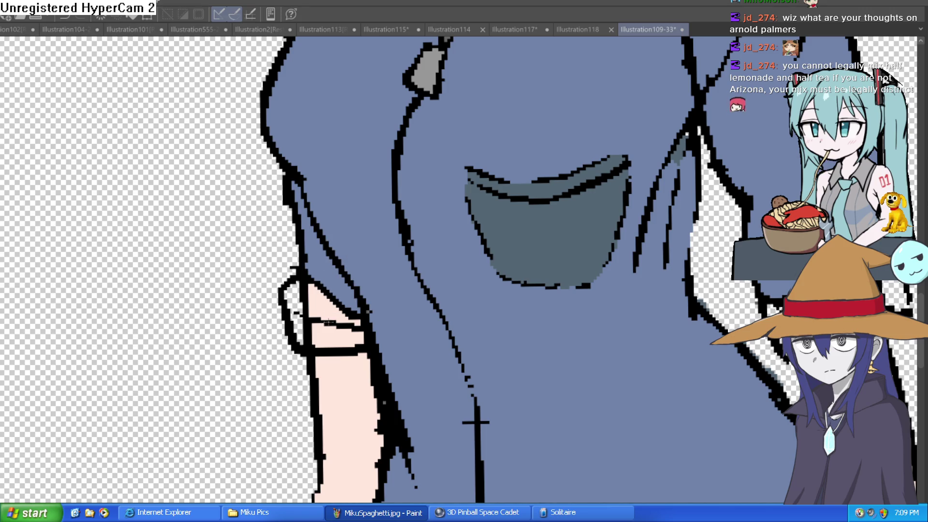
Fill the pink and white gaps in both sleeves with the shirt blue
{"action": "left_click", "coordinate": [331, 309]}
{"action": "left_click", "coordinate": [338, 336]}
{"action": "left_click", "coordinate": [297, 293]}
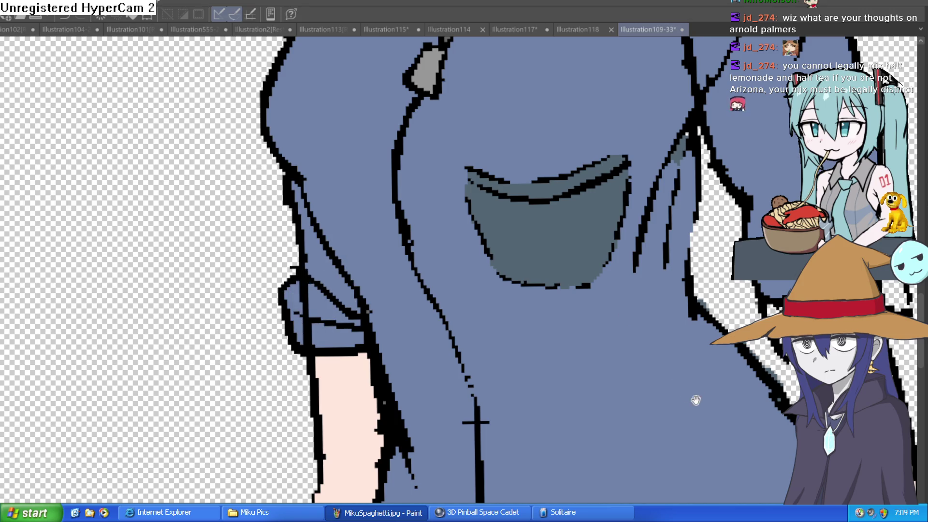
{"action": "left_click_drag", "start_coordinate": [696, 400], "coordinate": [486, 337]}
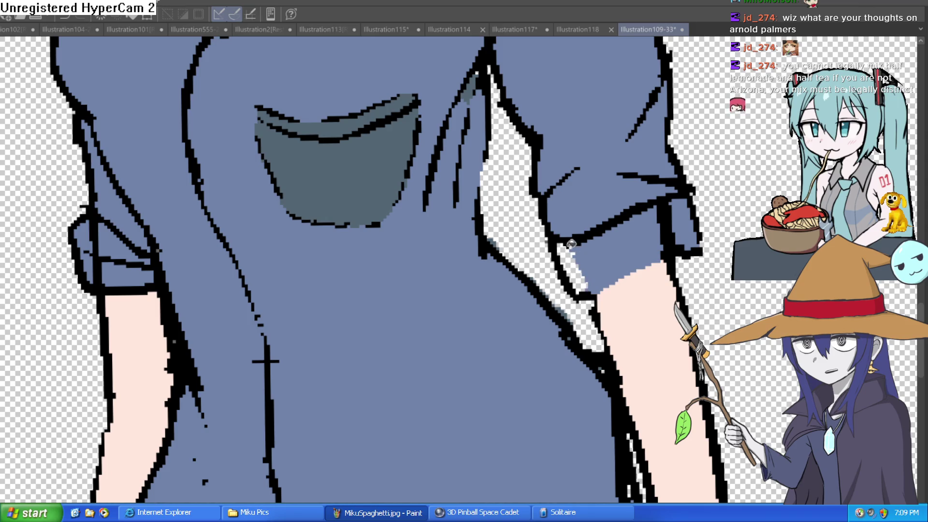
{"action": "left_click", "coordinate": [576, 259]}
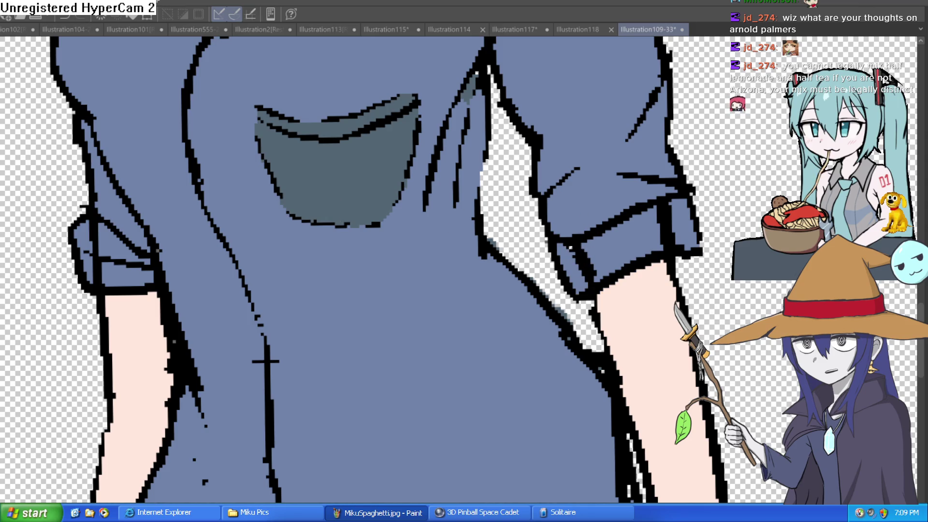
{"action": "scroll", "coordinate": [626, 268], "scroll_direction": "down", "scroll_amount": 5}
{"action": "scroll", "coordinate": [647, 271], "scroll_direction": "up", "scroll_amount": 6}
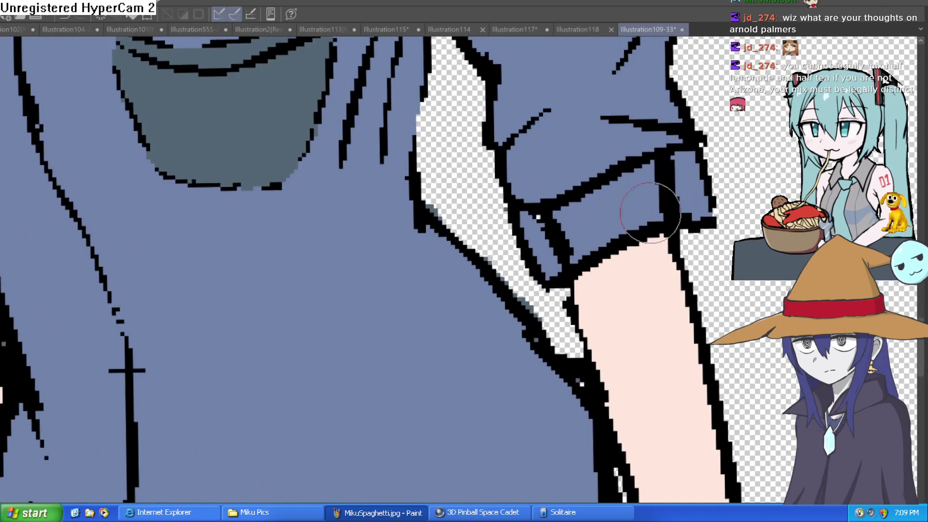
Paint over the stray black lines and marks inside the right cuff
{"action": "mouse_move", "coordinate": [686, 183]}
{"action": "left_mouse_down"}
{"action": "mouse_move", "coordinate": [676, 223]}
{"action": "mouse_move", "coordinate": [630, 217]}
{"action": "left_mouse_up"}
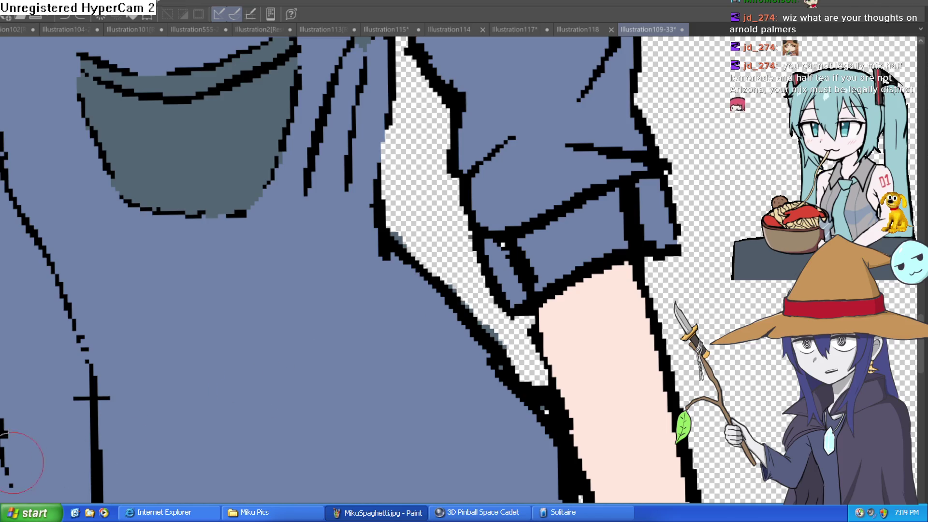
{"action": "mouse_move", "coordinate": [512, 261]}
{"action": "left_mouse_down"}
{"action": "mouse_move", "coordinate": [538, 278]}
{"action": "mouse_move", "coordinate": [525, 295]}
{"action": "left_mouse_up"}
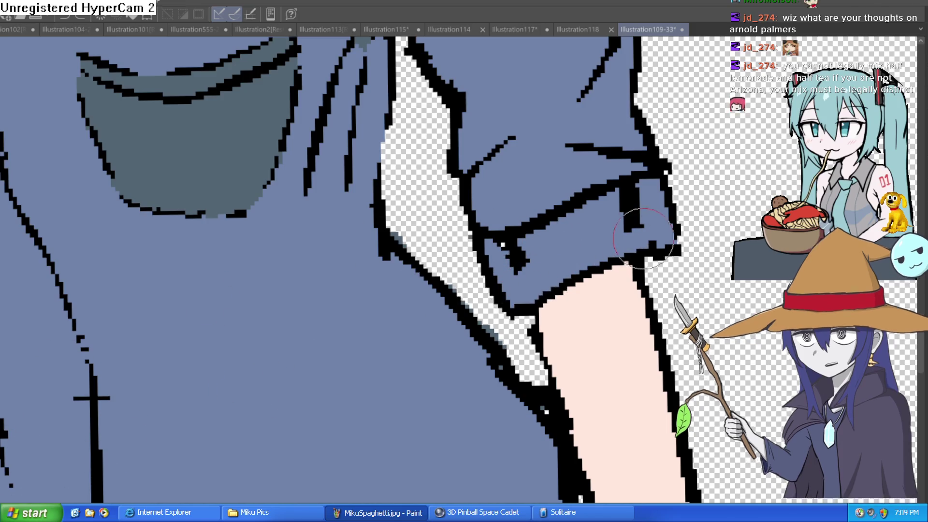
{"action": "left_click_drag", "start_coordinate": [537, 246], "coordinate": [511, 257]}
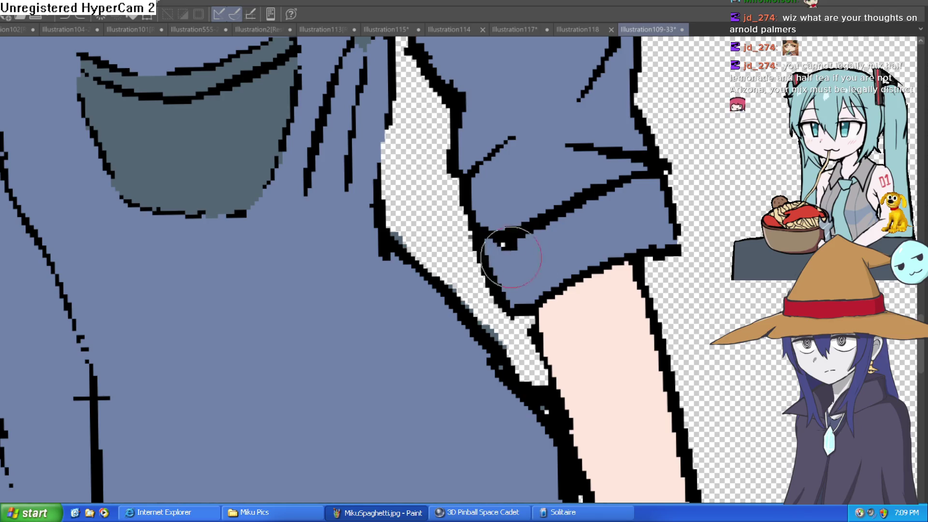
{"action": "scroll", "coordinate": [507, 249], "scroll_direction": "down", "scroll_amount": 5}
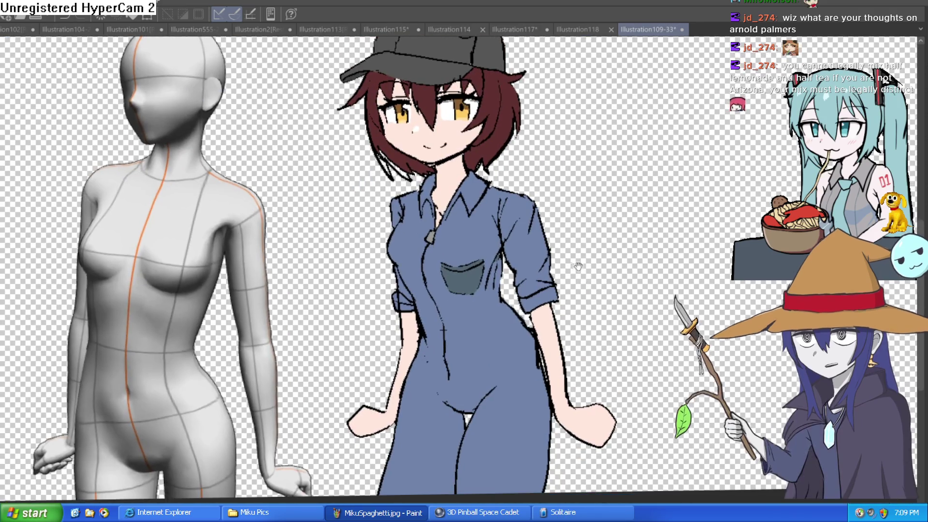
{"action": "scroll", "coordinate": [474, 274], "scroll_direction": "up", "scroll_amount": 5}
{"action": "mouse_move", "coordinate": [476, 290]}
{"action": "left_mouse_down"}
{"action": "mouse_move", "coordinate": [464, 304]}
{"action": "mouse_move", "coordinate": [483, 320]}
{"action": "left_mouse_up"}
{"action": "left_click_drag", "start_coordinate": [478, 271], "coordinate": [475, 212]}
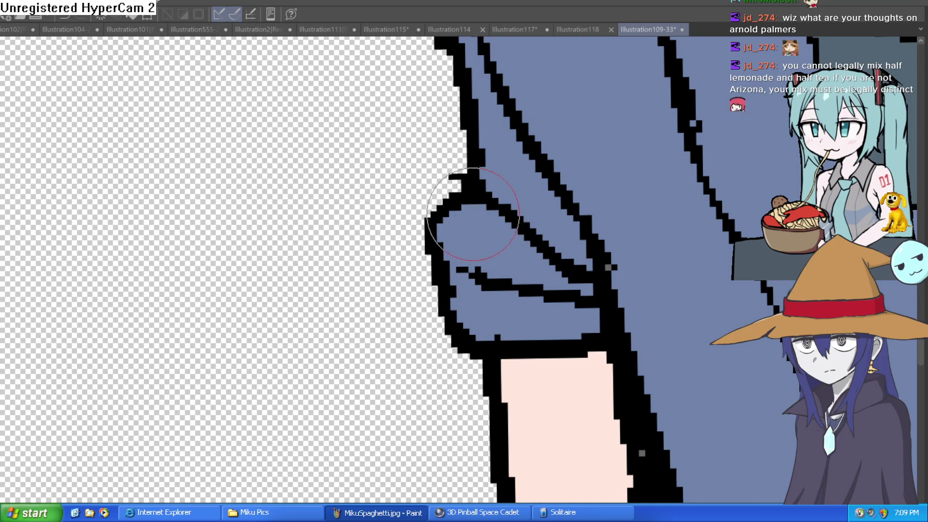
{"action": "left_click_drag", "start_coordinate": [466, 172], "coordinate": [455, 166]}
{"action": "scroll", "coordinate": [611, 178], "scroll_direction": "down", "scroll_amount": 10}
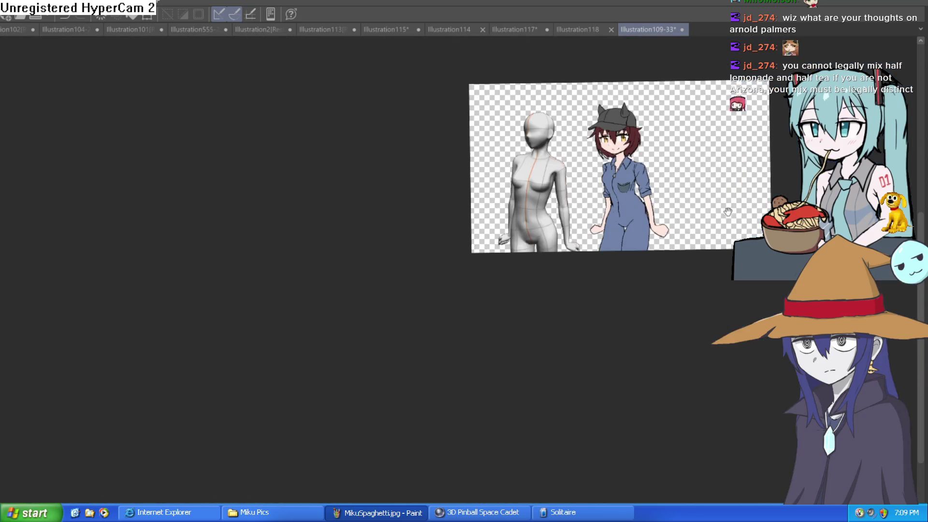
{"action": "scroll", "coordinate": [539, 271], "scroll_direction": "up", "scroll_amount": 6}
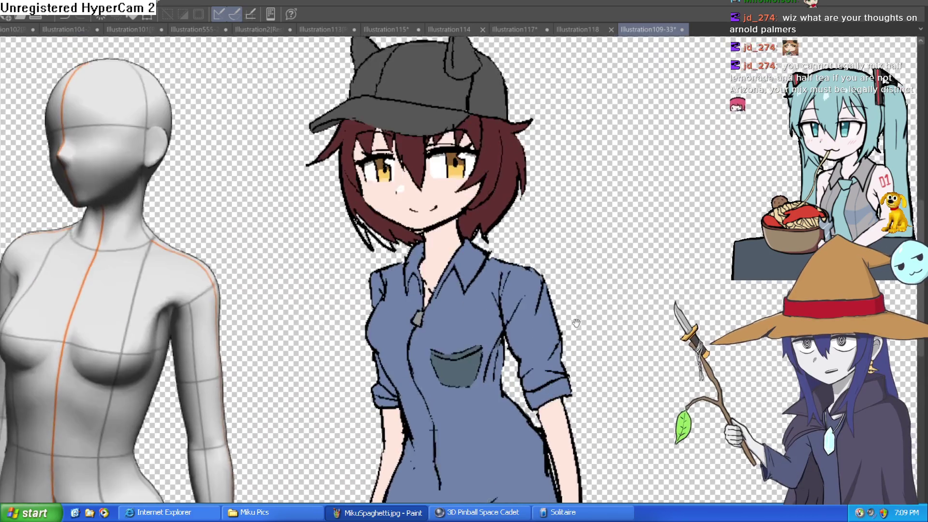
{"action": "mouse_move", "coordinate": [576, 323]}
{"action": "left_mouse_down"}
{"action": "mouse_move", "coordinate": [570, 183]}
{"action": "mouse_move", "coordinate": [555, 257]}
{"action": "left_mouse_up"}
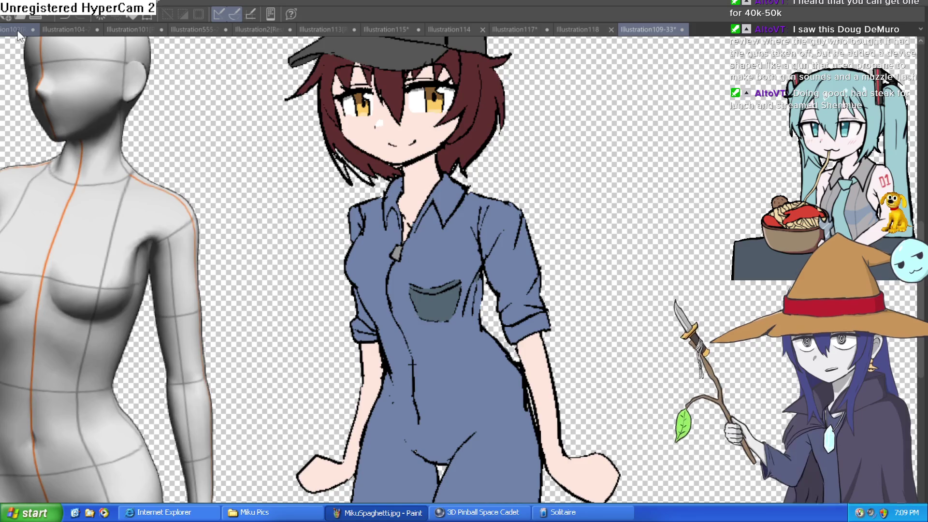
Look through the catgirl drawing and the blue-haired character drawing
{"action": "left_click", "coordinate": [17, 30]}
{"action": "left_click", "coordinate": [84, 28]}
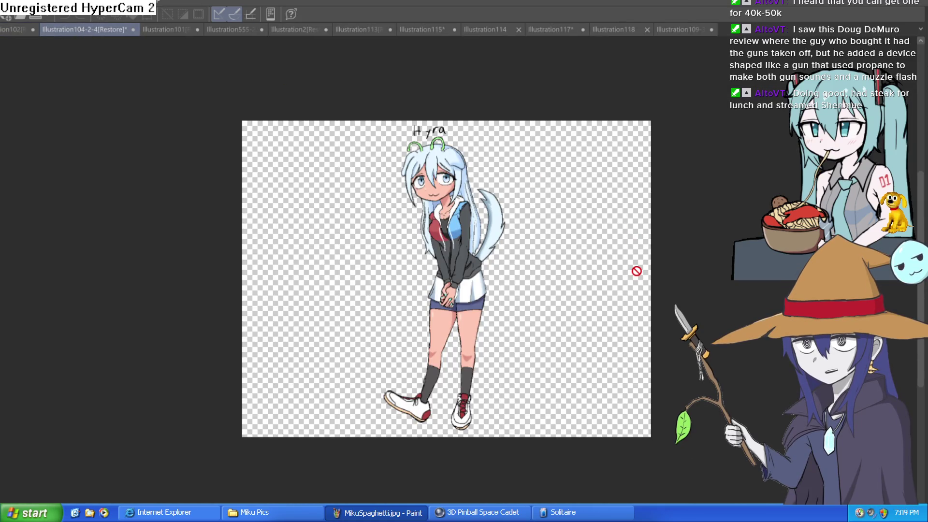
{"action": "left_click_drag", "start_coordinate": [487, 155], "coordinate": [466, 211]}
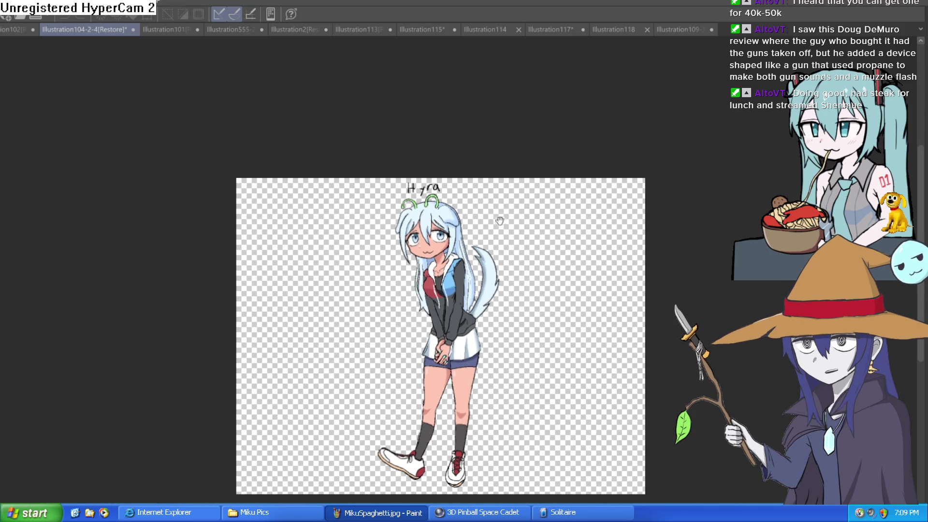
{"action": "scroll", "coordinate": [496, 218], "scroll_direction": "up", "scroll_amount": 3}
{"action": "scroll", "coordinate": [498, 220], "scroll_direction": "up", "scroll_amount": 5}
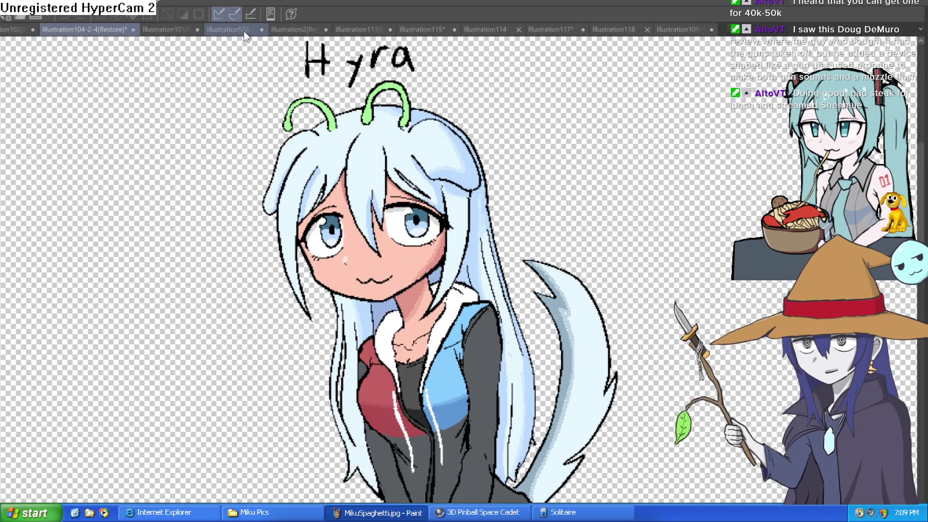
Open the character lineup sheet and frame Moira, Nixie and Willow
{"action": "left_click", "coordinate": [227, 29]}
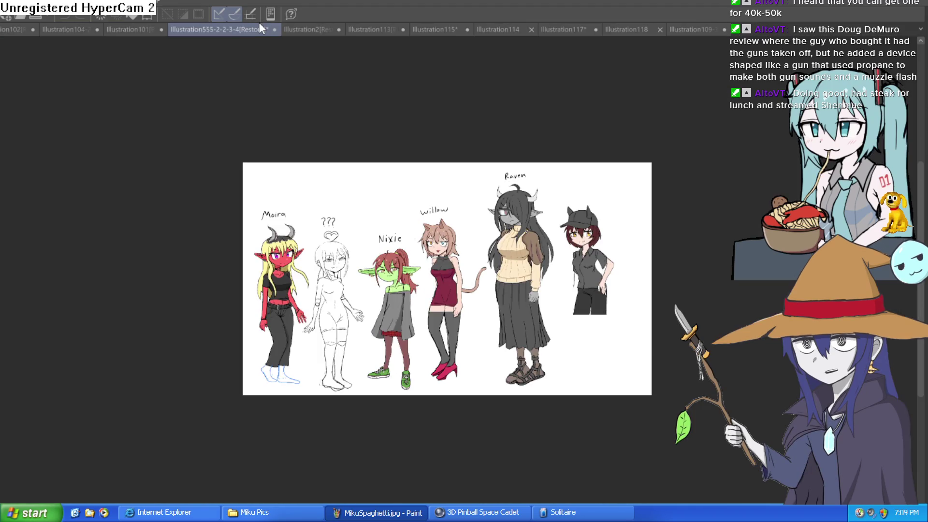
{"action": "scroll", "coordinate": [492, 211], "scroll_direction": "up", "scroll_amount": 5}
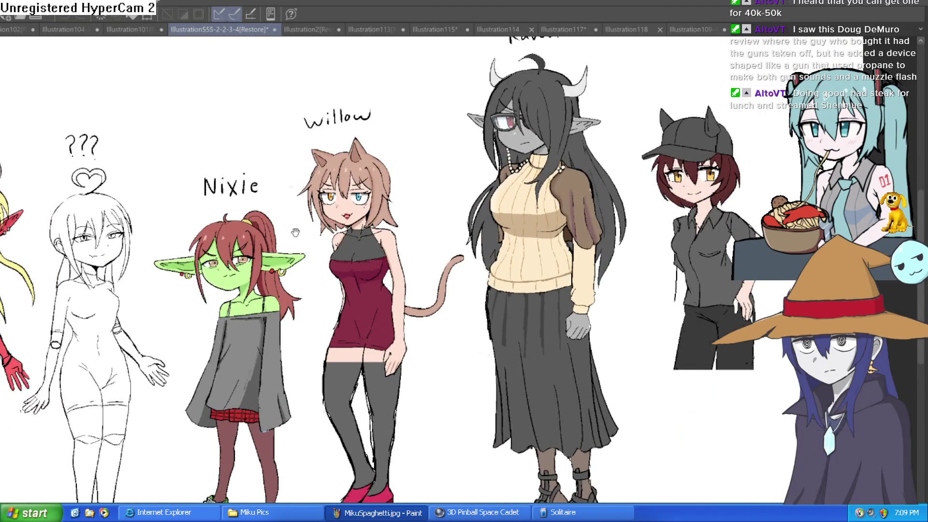
{"action": "scroll", "coordinate": [338, 203], "scroll_direction": "up", "scroll_amount": 2}
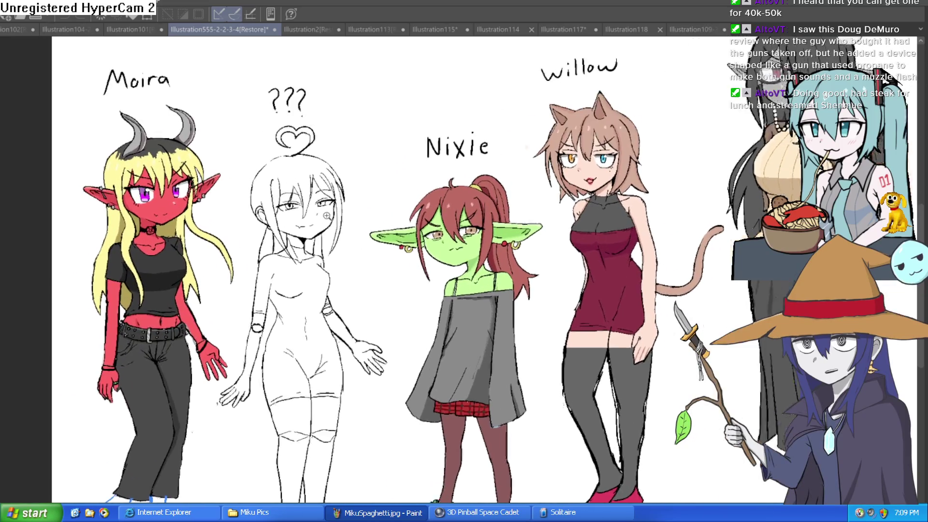
{"action": "left_click_drag", "start_coordinate": [375, 188], "coordinate": [370, 208]}
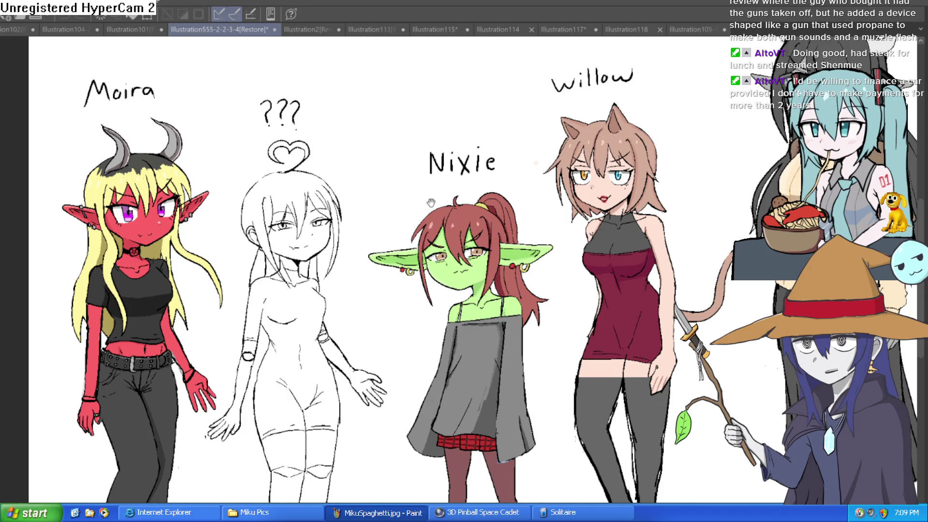
{"action": "scroll", "coordinate": [407, 198], "scroll_direction": "up", "scroll_amount": 3}
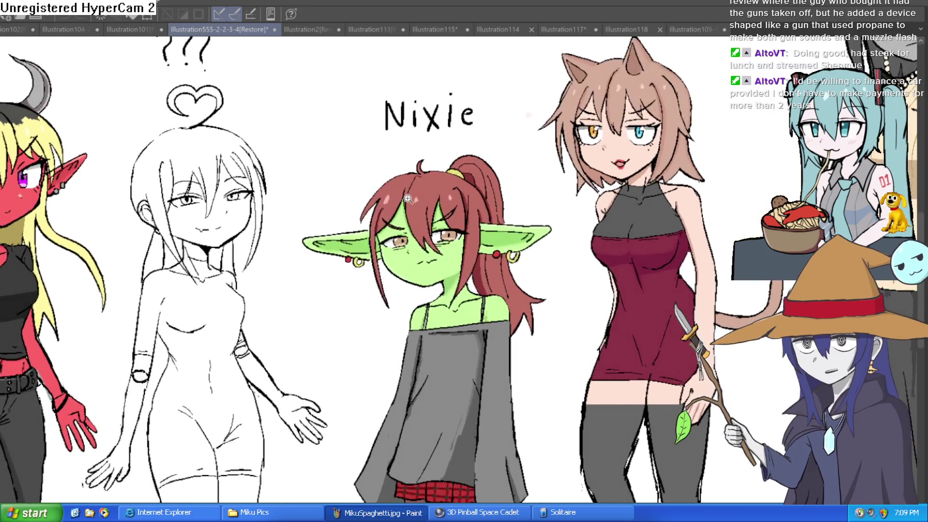
{"action": "scroll", "coordinate": [408, 199], "scroll_direction": "up", "scroll_amount": 1}
{"action": "mouse_move", "coordinate": [449, 222]}
{"action": "left_mouse_down"}
{"action": "mouse_move", "coordinate": [366, 222]}
{"action": "mouse_move", "coordinate": [369, 249]}
{"action": "mouse_move", "coordinate": [361, 247]}
{"action": "mouse_move", "coordinate": [363, 226]}
{"action": "mouse_move", "coordinate": [382, 240]}
{"action": "left_mouse_up"}
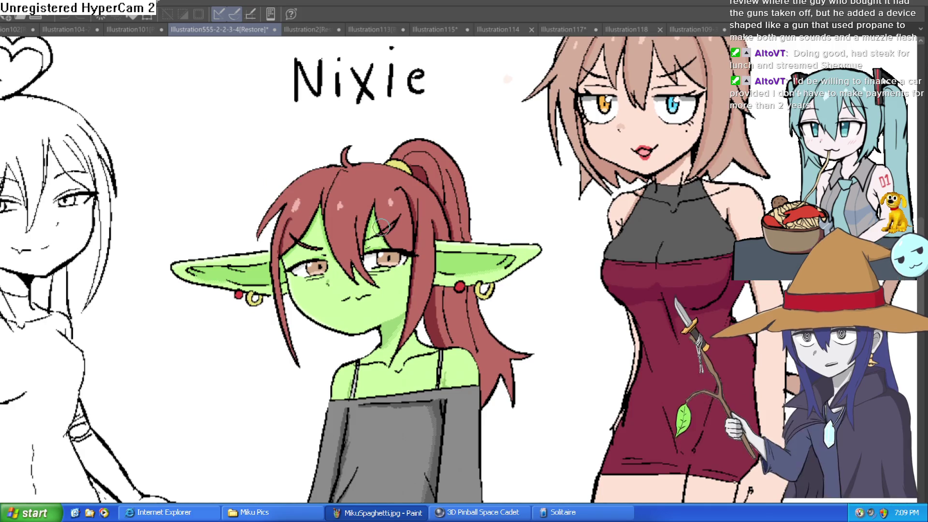
Pan across the lineup to Willow, Moira, the ??? sketch and the sheet's left edge
{"action": "mouse_move", "coordinate": [759, 106]}
{"action": "left_mouse_down"}
{"action": "mouse_move", "coordinate": [464, 191]}
{"action": "mouse_move", "coordinate": [482, 263]}
{"action": "mouse_move", "coordinate": [491, 198]}
{"action": "left_mouse_up"}
{"action": "scroll", "coordinate": [498, 196], "scroll_direction": "down", "scroll_amount": 2}
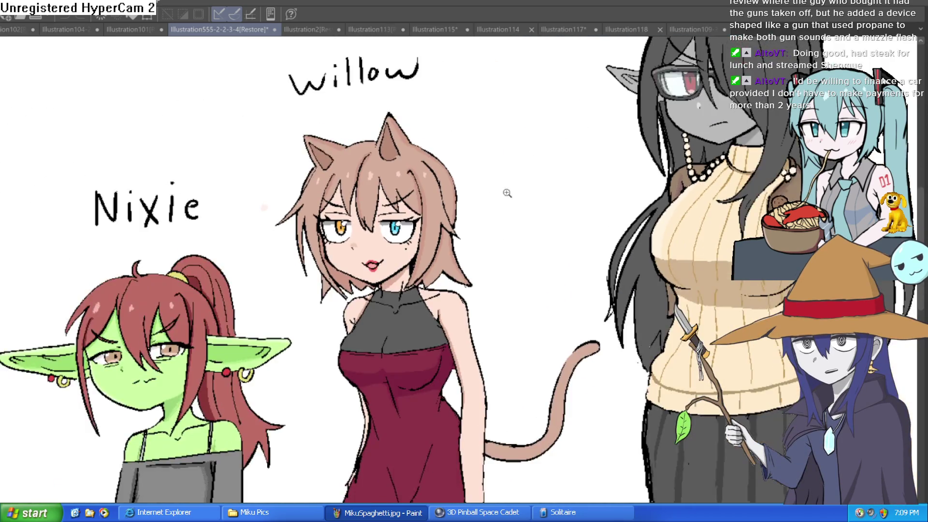
{"action": "scroll", "coordinate": [499, 205], "scroll_direction": "up", "scroll_amount": 2}
{"action": "scroll", "coordinate": [517, 213], "scroll_direction": "down", "scroll_amount": 1}
{"action": "left_click_drag", "start_coordinate": [293, 284], "coordinate": [753, 149]}
{"action": "mouse_move", "coordinate": [241, 217]}
{"action": "left_mouse_down"}
{"action": "mouse_move", "coordinate": [435, 266]}
{"action": "mouse_move", "coordinate": [497, 338]}
{"action": "mouse_move", "coordinate": [442, 354]}
{"action": "mouse_move", "coordinate": [440, 304]}
{"action": "mouse_move", "coordinate": [450, 286]}
{"action": "mouse_move", "coordinate": [449, 293]}
{"action": "left_mouse_up"}
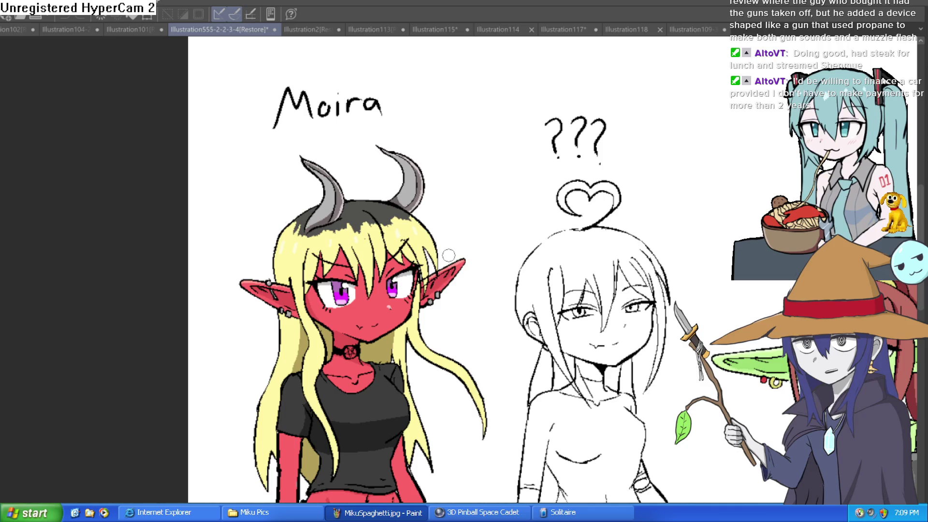
Frame Raven, the grey-skinned horned girl, with her name label fully visible
{"action": "mouse_move", "coordinate": [449, 255]}
{"action": "left_mouse_down"}
{"action": "mouse_move", "coordinate": [290, 232]}
{"action": "mouse_move", "coordinate": [338, 213]}
{"action": "mouse_move", "coordinate": [499, 198]}
{"action": "left_mouse_up"}
{"action": "scroll", "coordinate": [499, 197], "scroll_direction": "down", "scroll_amount": 3}
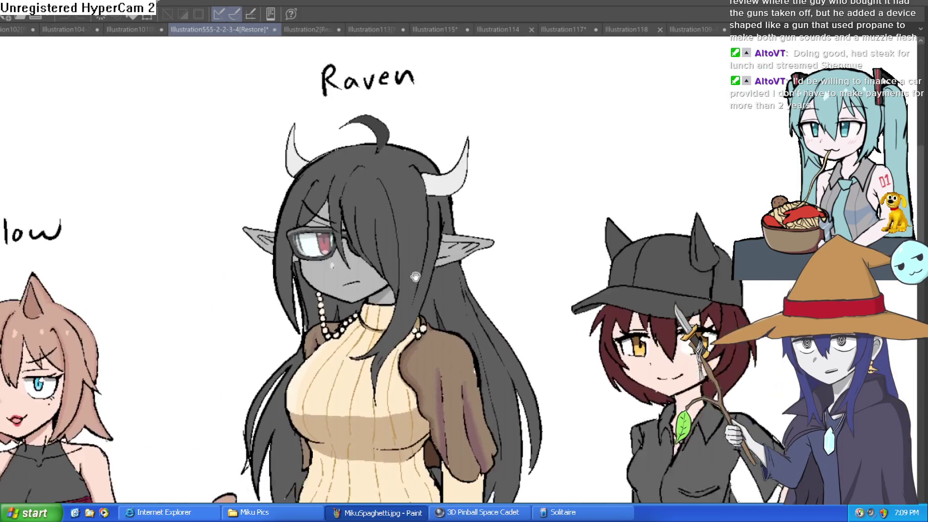
{"action": "left_click_drag", "start_coordinate": [432, 241], "coordinate": [436, 235]}
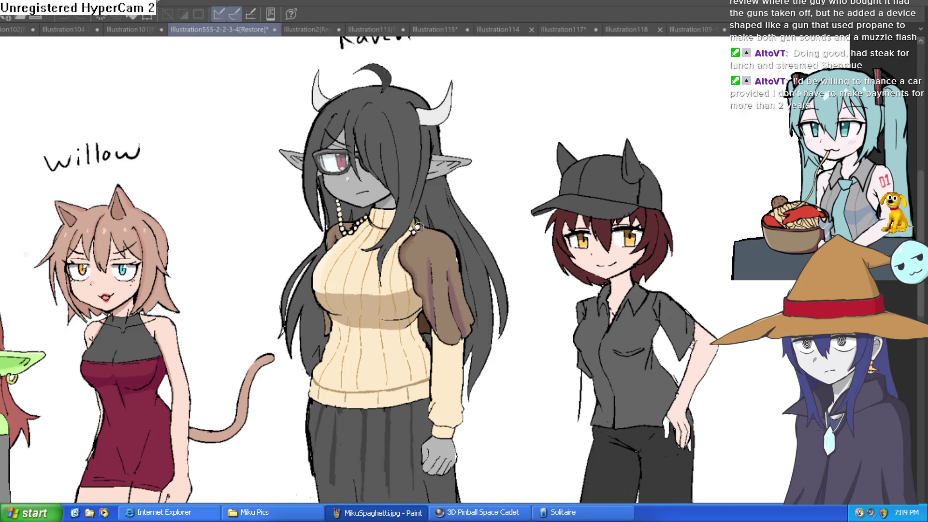
{"action": "mouse_move", "coordinate": [494, 155]}
{"action": "left_mouse_down"}
{"action": "mouse_move", "coordinate": [497, 138]}
{"action": "mouse_move", "coordinate": [509, 181]}
{"action": "mouse_move", "coordinate": [509, 153]}
{"action": "mouse_move", "coordinate": [502, 163]}
{"action": "left_mouse_up"}
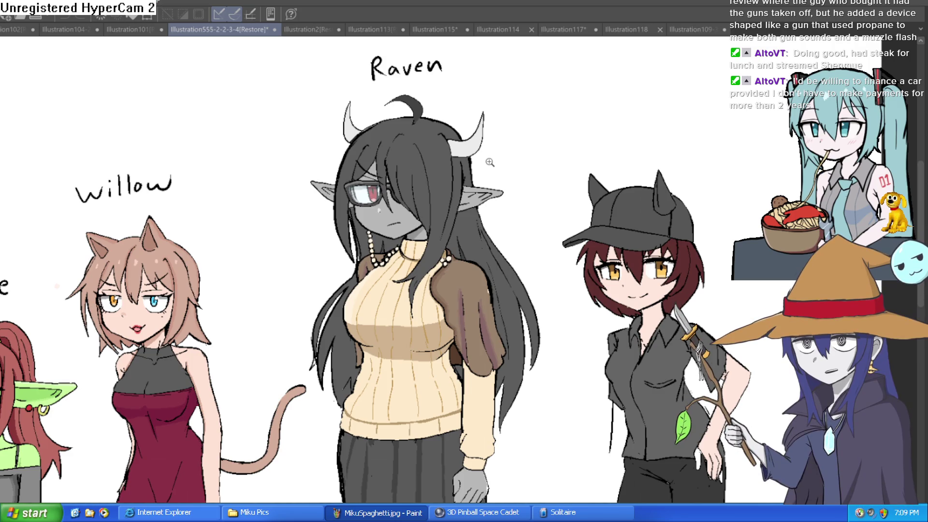
{"action": "left_click_drag", "start_coordinate": [452, 192], "coordinate": [445, 186]}
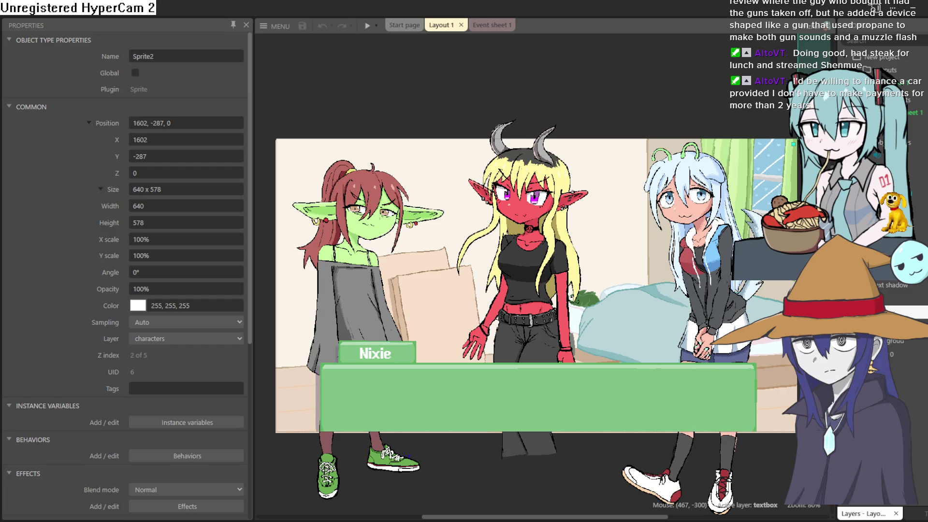
Launch a preview of the Construct 3 scene with Nixie's dialogue box
{"action": "left_click", "coordinate": [367, 25]}
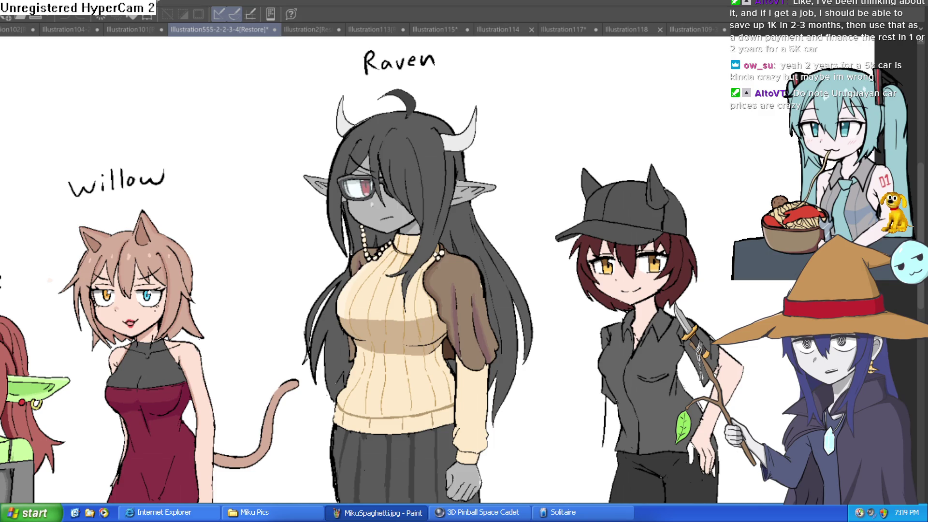
Zoom in on Nixie in the lineup, then switch to the Illustration117 face sketch
{"action": "left_click_drag", "start_coordinate": [339, 213], "coordinate": [445, 215]}
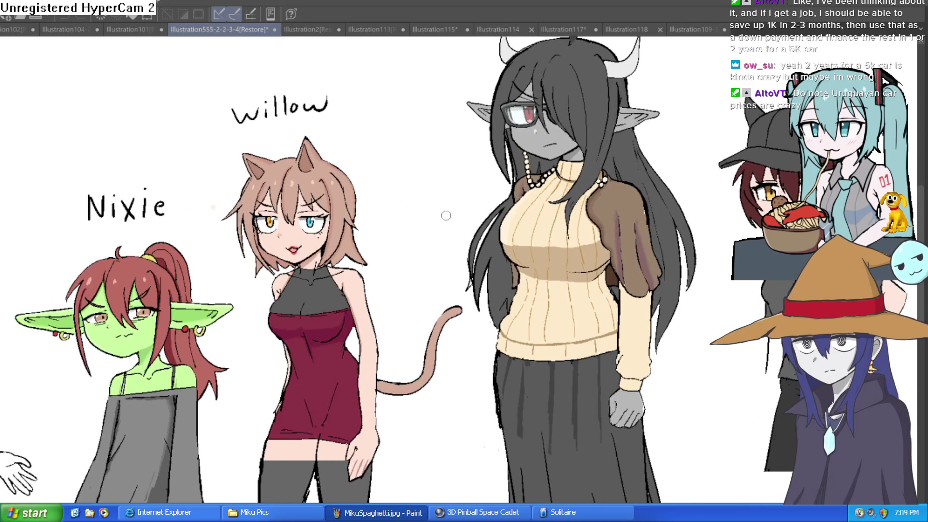
{"action": "scroll", "coordinate": [445, 216], "scroll_direction": "up", "scroll_amount": 3}
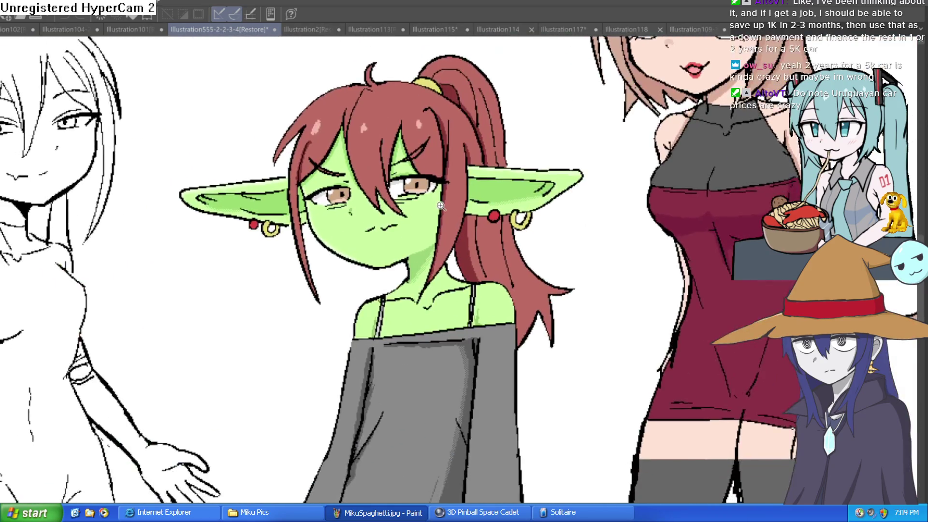
{"action": "scroll", "coordinate": [440, 205], "scroll_direction": "down", "scroll_amount": 5}
{"action": "scroll", "coordinate": [413, 225], "scroll_direction": "up", "scroll_amount": 4}
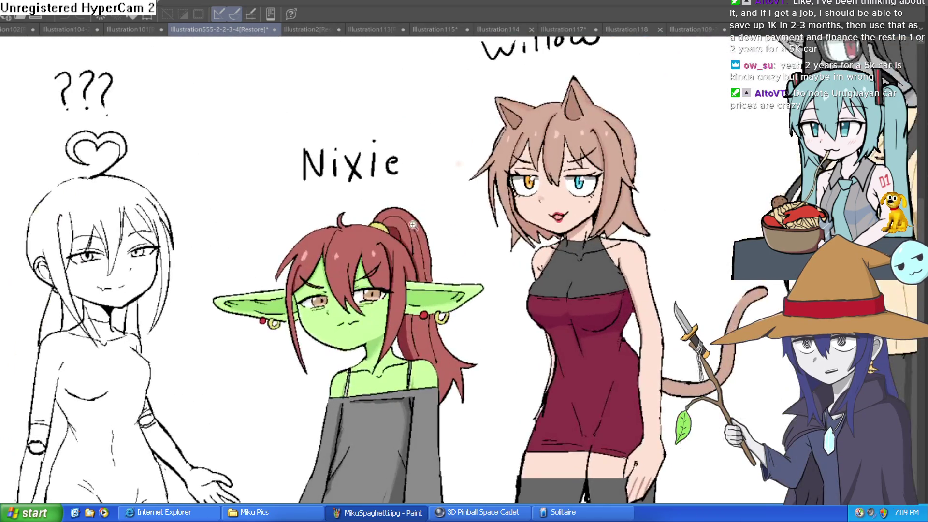
{"action": "scroll", "coordinate": [413, 224], "scroll_direction": "up", "scroll_amount": 2}
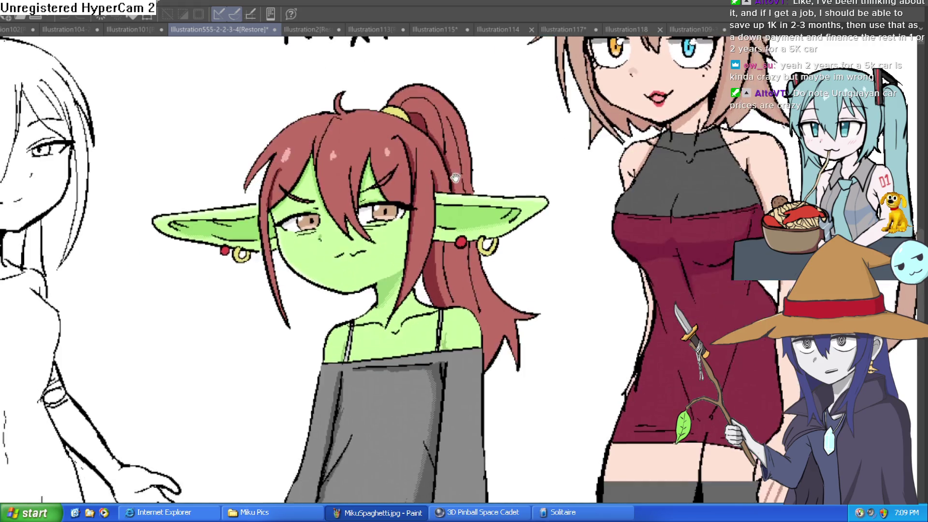
{"action": "left_click", "coordinate": [563, 29]}
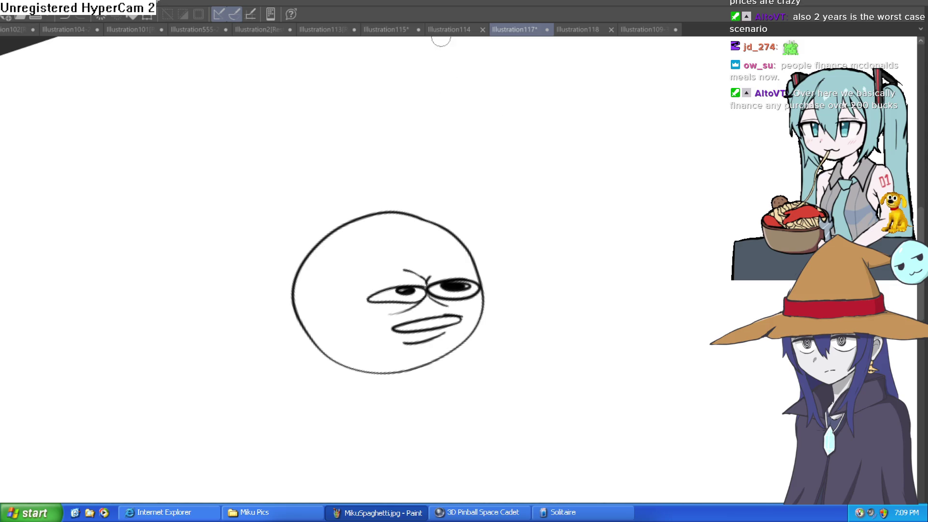
Switch to the Illustration114 Glorp drawing and adjust its zoom
{"action": "left_click", "coordinate": [474, 33]}
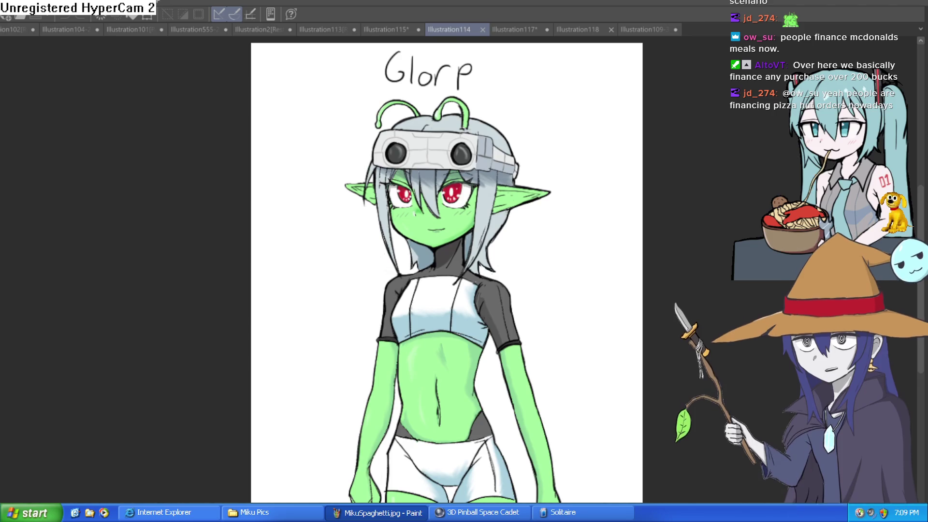
{"action": "left_click_drag", "start_coordinate": [500, 188], "coordinate": [498, 194]}
{"action": "scroll", "coordinate": [498, 195], "scroll_direction": "up", "scroll_amount": 6}
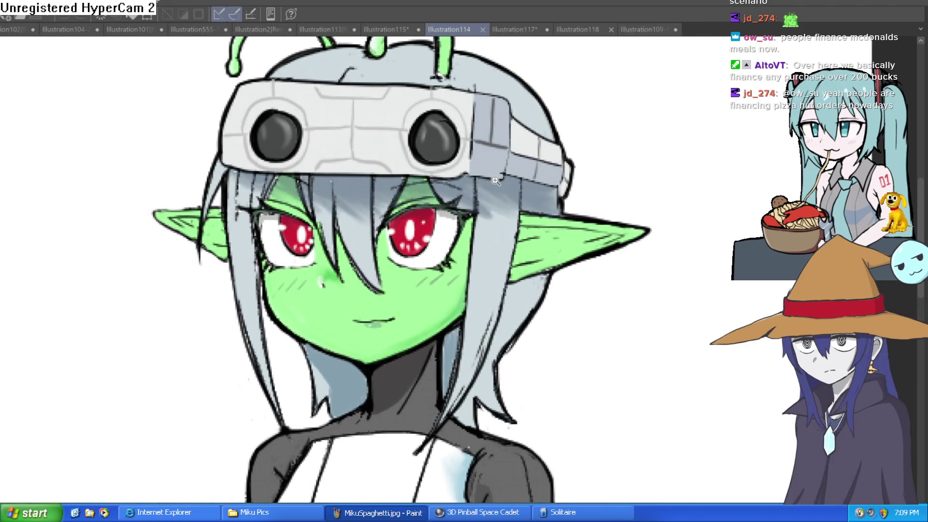
{"action": "scroll", "coordinate": [541, 182], "scroll_direction": "down", "scroll_amount": 2}
{"action": "scroll", "coordinate": [522, 198], "scroll_direction": "up", "scroll_amount": 1}
{"action": "scroll", "coordinate": [519, 199], "scroll_direction": "down", "scroll_amount": 1}
{"action": "scroll", "coordinate": [519, 222], "scroll_direction": "down", "scroll_amount": 1}
{"action": "scroll", "coordinate": [520, 222], "scroll_direction": "down", "scroll_amount": 3}
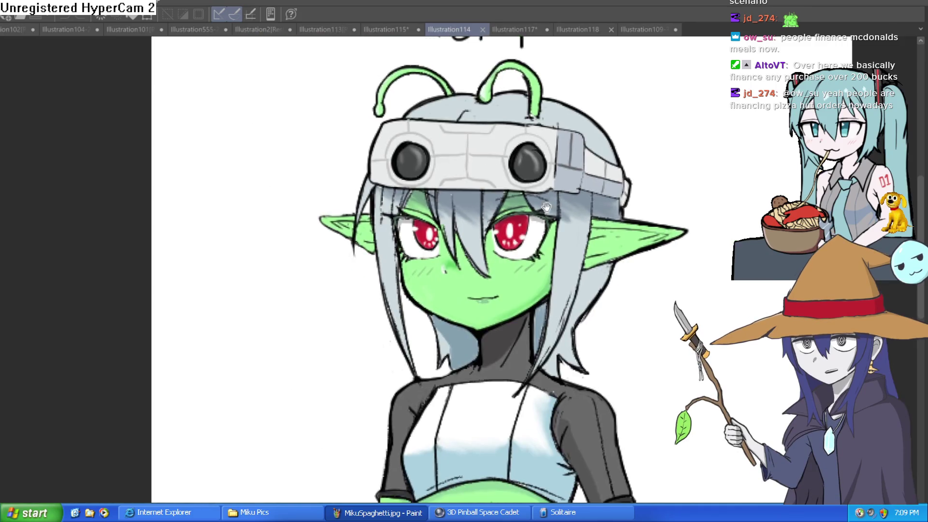
Check the Glorp drawing mirrored horizontally, then bring its title into view
{"action": "key", "text": "h"}
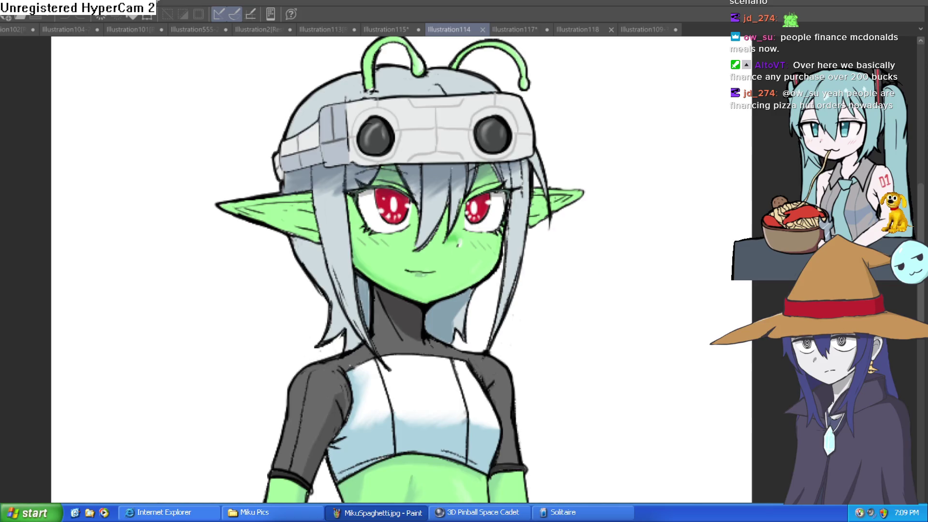
{"action": "key", "text": "h"}
{"action": "key", "text": "h"}
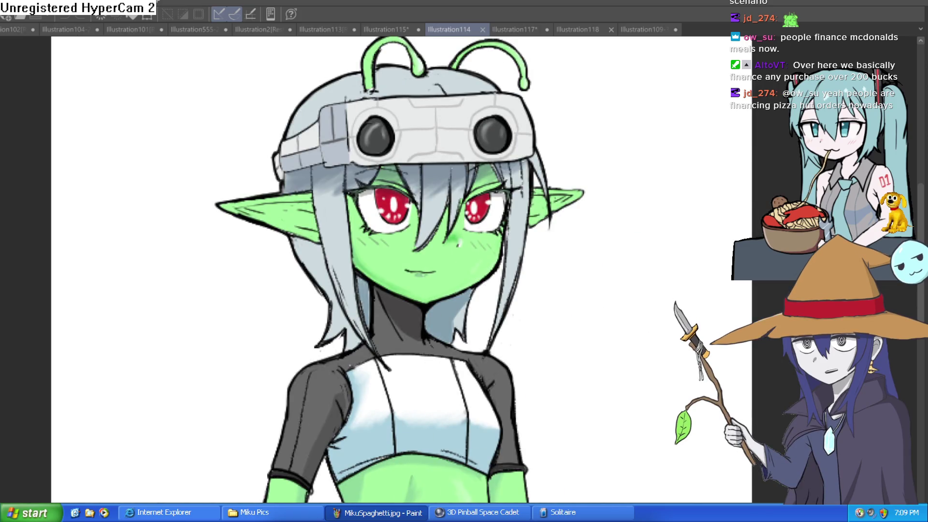
{"action": "key", "text": "h"}
{"action": "key", "text": "h"}
{"action": "key", "text": "h"}
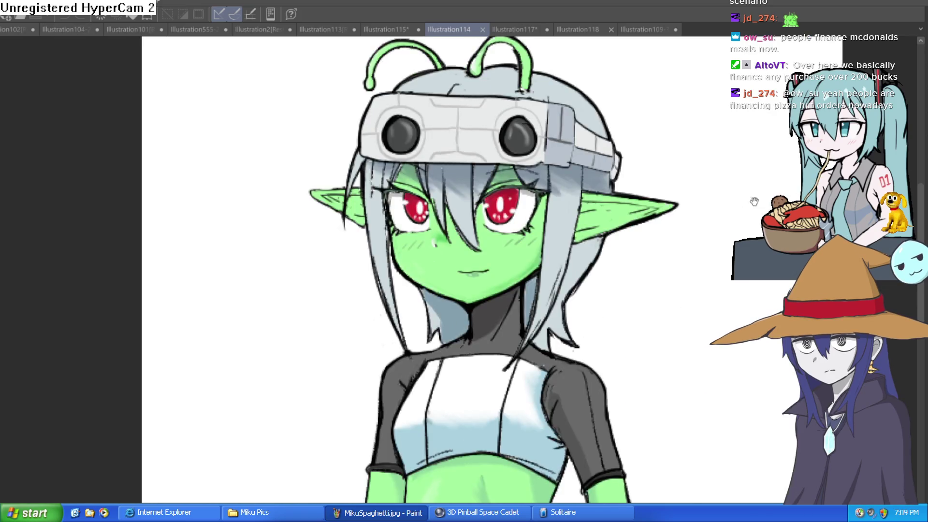
{"action": "scroll", "coordinate": [645, 190], "scroll_direction": "down", "scroll_amount": 4}
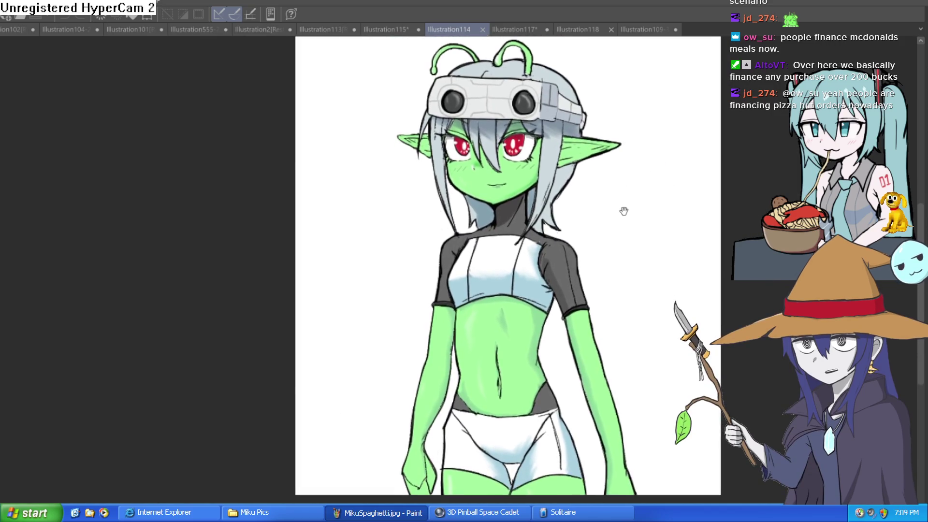
{"action": "left_click_drag", "start_coordinate": [623, 211], "coordinate": [616, 226]}
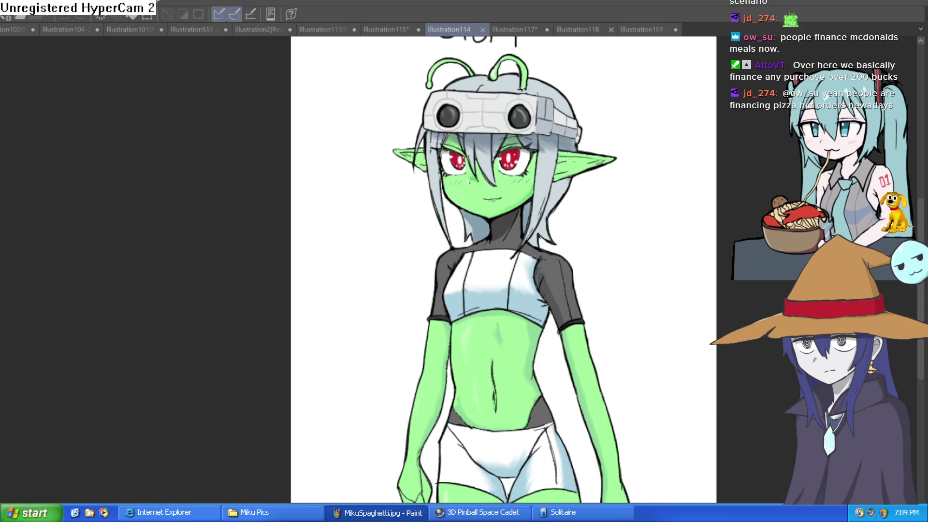
Switch to Illustration109-33, adjust the zoom, and try a test stroke
{"action": "left_click", "coordinate": [647, 29]}
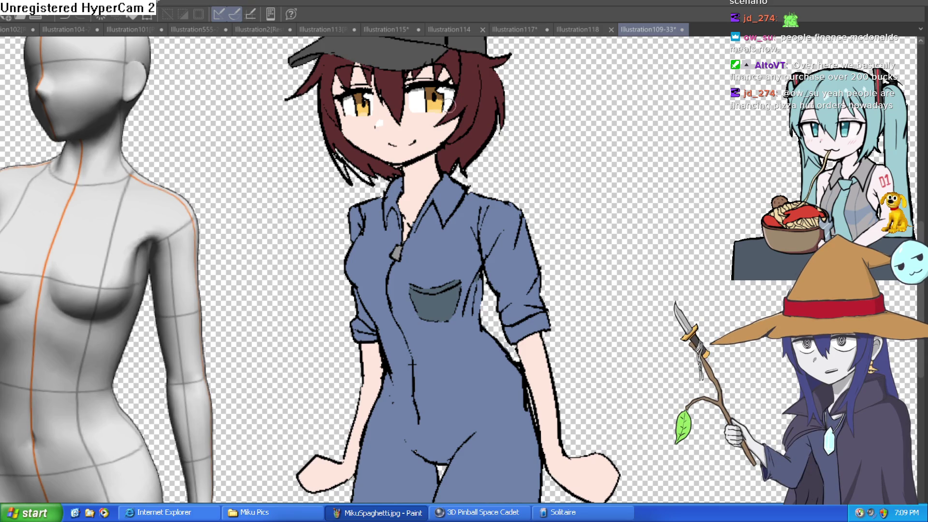
{"action": "scroll", "coordinate": [615, 212], "scroll_direction": "down", "scroll_amount": 2}
{"action": "scroll", "coordinate": [644, 219], "scroll_direction": "up", "scroll_amount": 1}
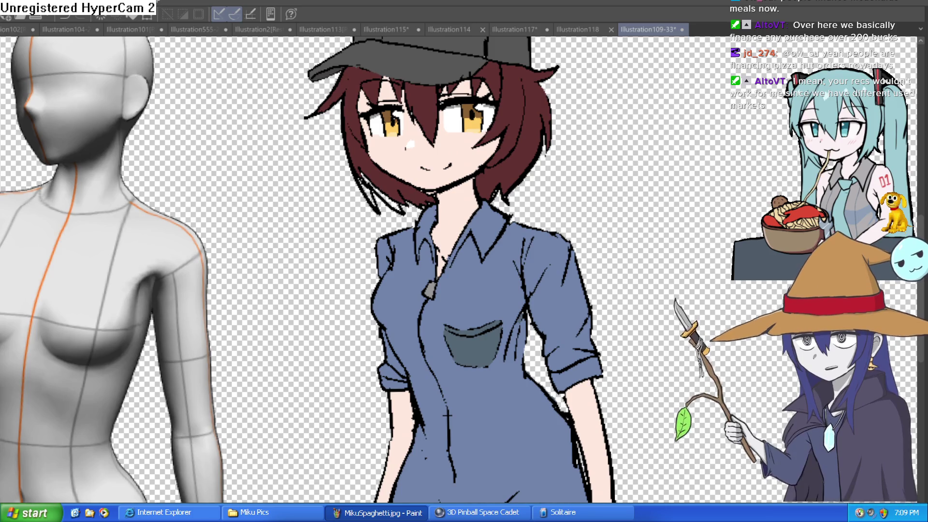
{"action": "mouse_move", "coordinate": [612, 191]}
{"action": "left_mouse_down"}
{"action": "mouse_move", "coordinate": [642, 135]}
{"action": "mouse_move", "coordinate": [681, 129]}
{"action": "left_mouse_up"}
Undo the stray stroke, tilt the canvas, and redraw the left hair strand in black
{"action": "key", "text": "ctrl+z"}
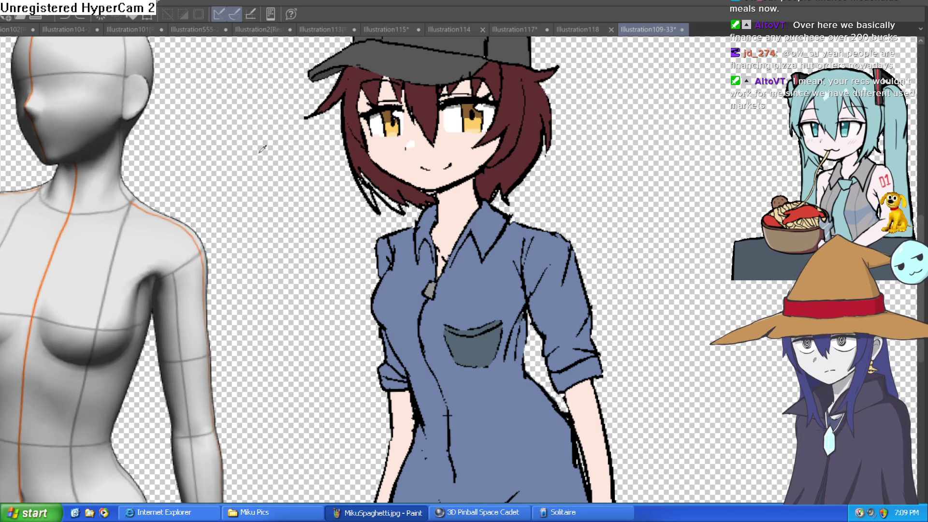
{"action": "left_click_drag", "start_coordinate": [283, 58], "coordinate": [509, 137]}
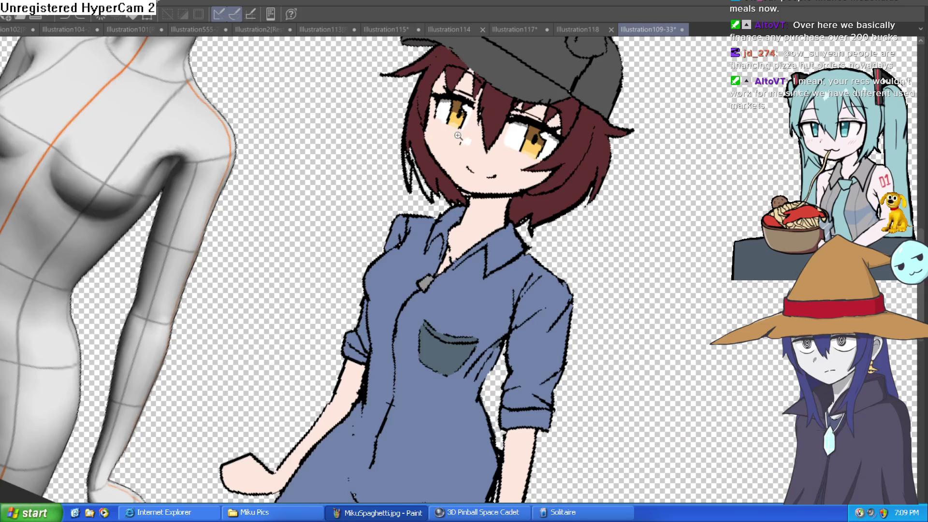
{"action": "scroll", "coordinate": [425, 134], "scroll_direction": "up", "scroll_amount": 3}
{"action": "mouse_move", "coordinate": [371, 174]}
{"action": "left_mouse_down"}
{"action": "mouse_move", "coordinate": [367, 232]}
{"action": "mouse_move", "coordinate": [370, 193]}
{"action": "mouse_move", "coordinate": [370, 220]}
{"action": "left_mouse_up"}
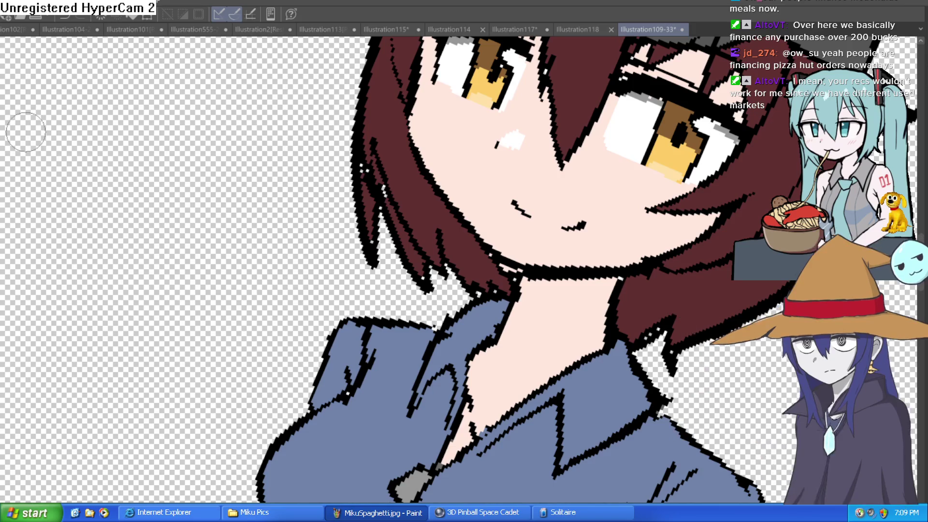
Repaint the hair strands in maroon and reshape the strand's left edge
{"action": "scroll", "coordinate": [404, 170], "scroll_direction": "up", "scroll_amount": 2}
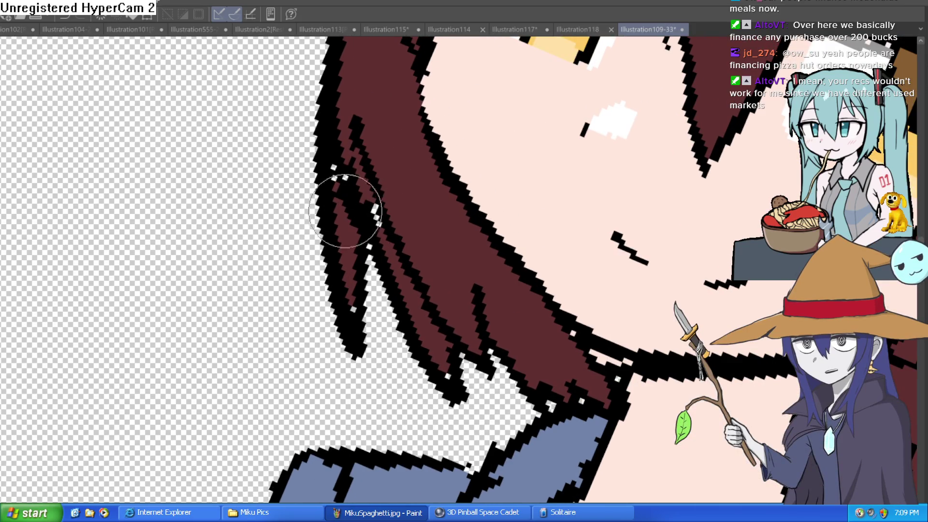
{"action": "mouse_move", "coordinate": [362, 206]}
{"action": "left_mouse_down"}
{"action": "mouse_move", "coordinate": [393, 248]}
{"action": "mouse_move", "coordinate": [373, 206]}
{"action": "mouse_move", "coordinate": [359, 136]}
{"action": "left_mouse_up"}
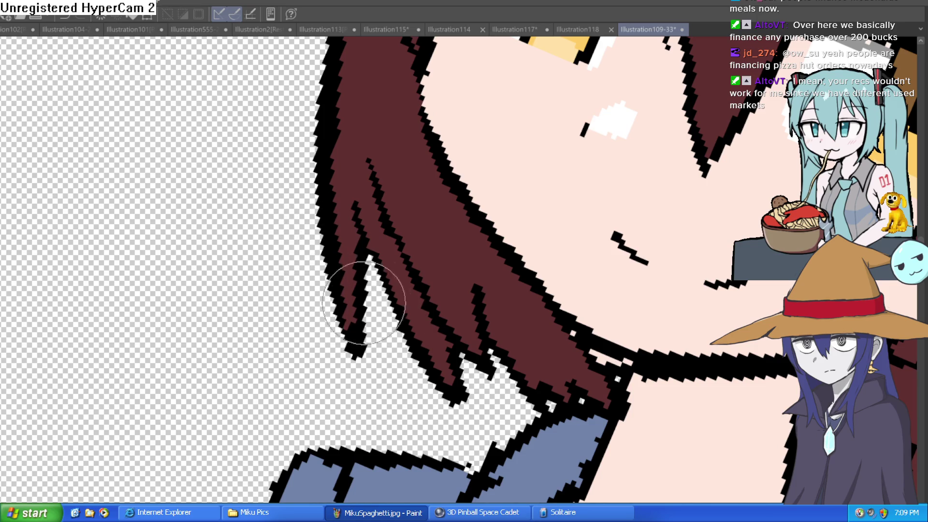
{"action": "mouse_move", "coordinate": [399, 336]}
{"action": "left_mouse_down"}
{"action": "mouse_move", "coordinate": [442, 377]}
{"action": "mouse_move", "coordinate": [493, 344]}
{"action": "left_mouse_up"}
{"action": "scroll", "coordinate": [493, 344], "scroll_direction": "down", "scroll_amount": 5}
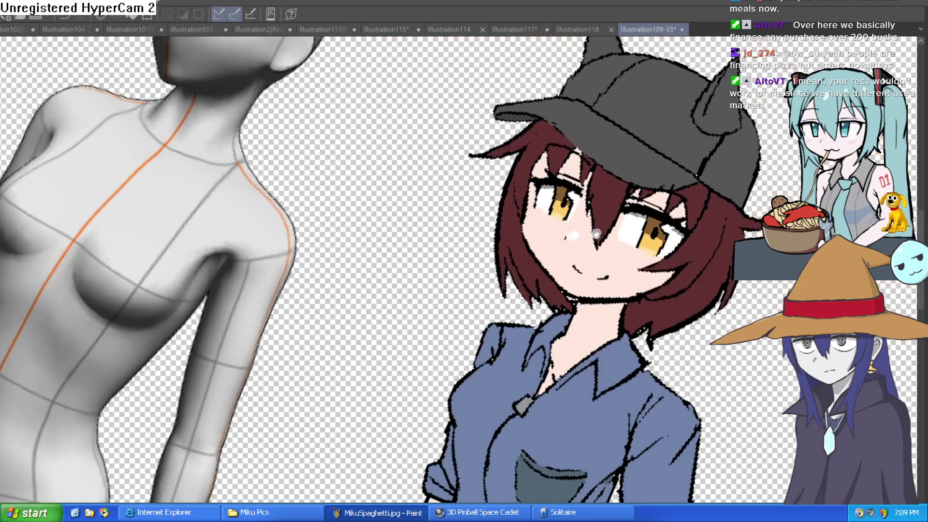
{"action": "scroll", "coordinate": [500, 180], "scroll_direction": "up", "scroll_amount": 2}
{"action": "scroll", "coordinate": [500, 181], "scroll_direction": "down", "scroll_amount": 3}
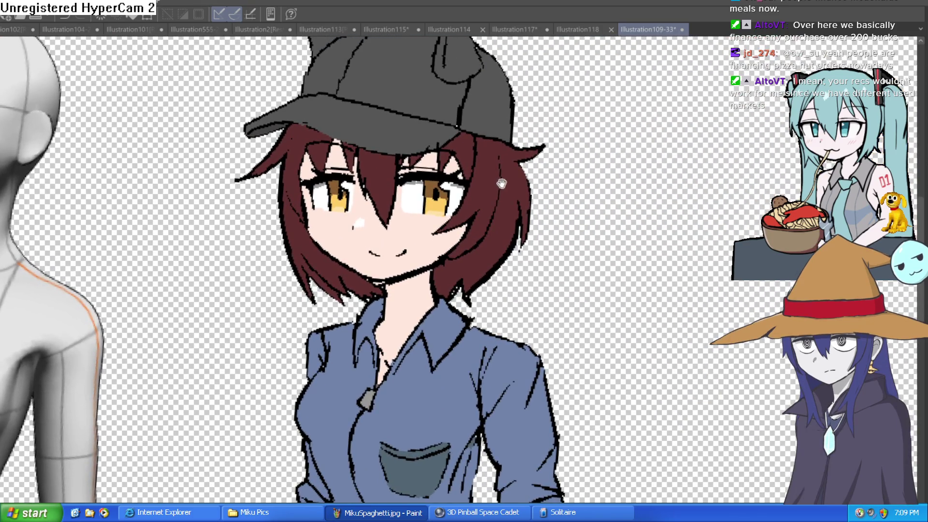
{"action": "scroll", "coordinate": [514, 188], "scroll_direction": "down", "scroll_amount": 3}
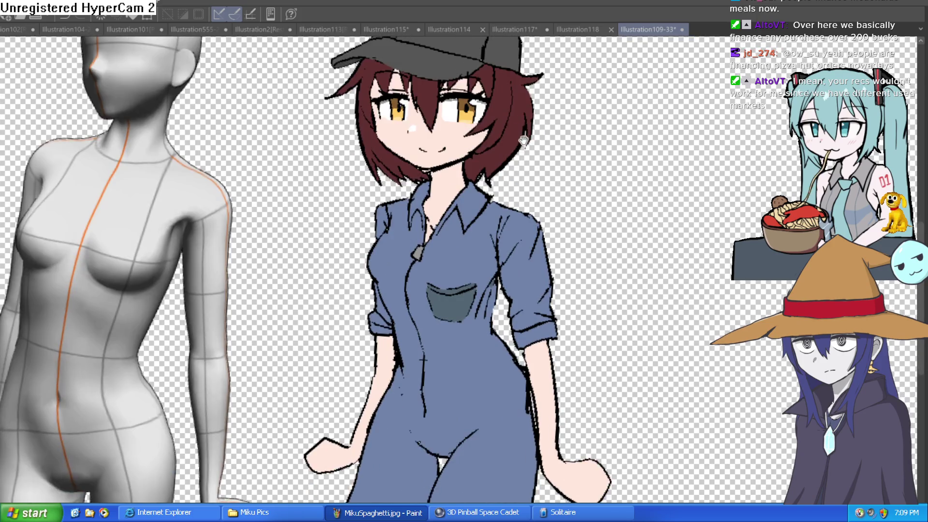
{"action": "scroll", "coordinate": [523, 184], "scroll_direction": "down", "scroll_amount": 2}
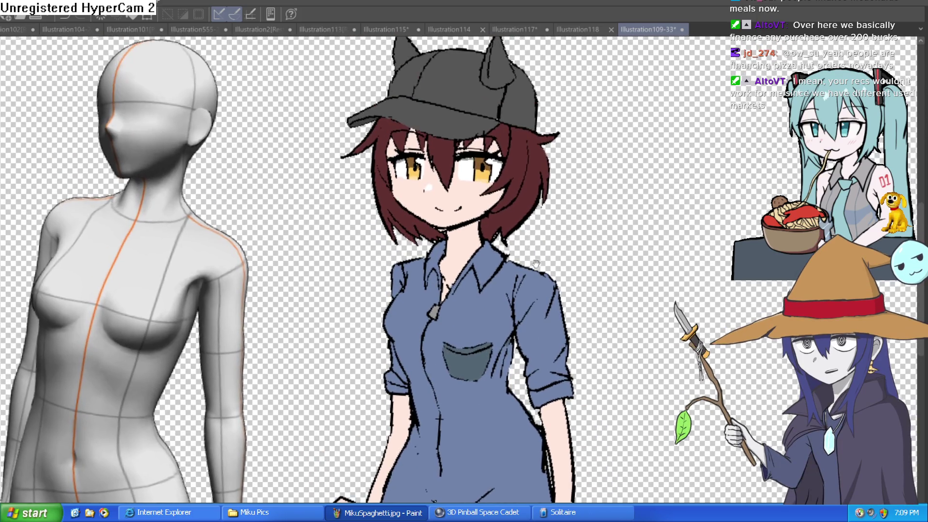
{"action": "scroll", "coordinate": [514, 223], "scroll_direction": "up", "scroll_amount": 3}
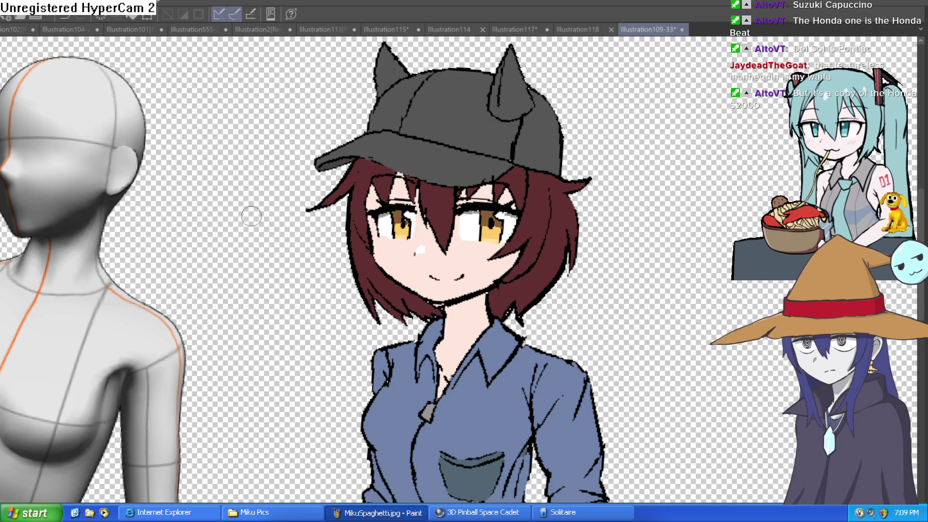
Centre the mannequin's head and torso in view and switch to the Object tool (O)
{"action": "left_click_drag", "start_coordinate": [248, 213], "coordinate": [434, 113]}
{"action": "scroll", "coordinate": [434, 112], "scroll_direction": "down", "scroll_amount": 5}
{"action": "scroll", "coordinate": [373, 156], "scroll_direction": "up", "scroll_amount": 8}
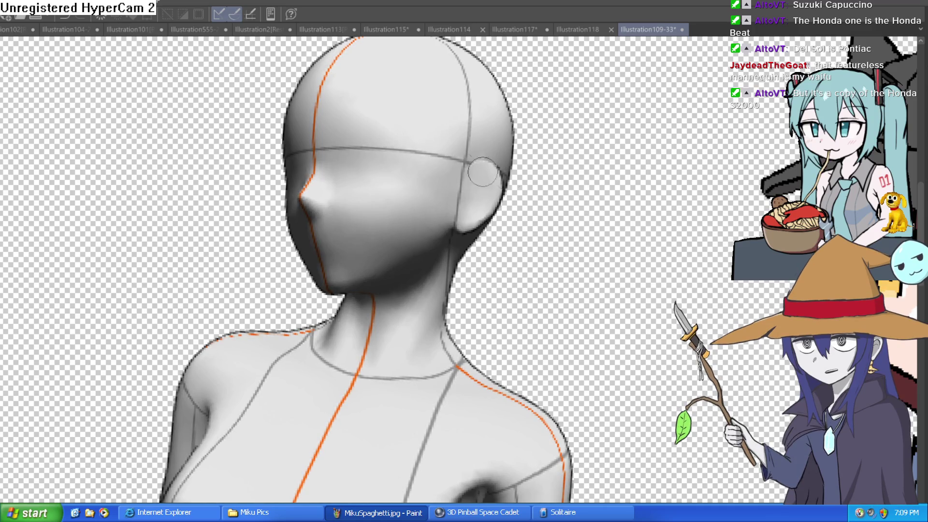
{"action": "left_click_drag", "start_coordinate": [610, 346], "coordinate": [595, 201]}
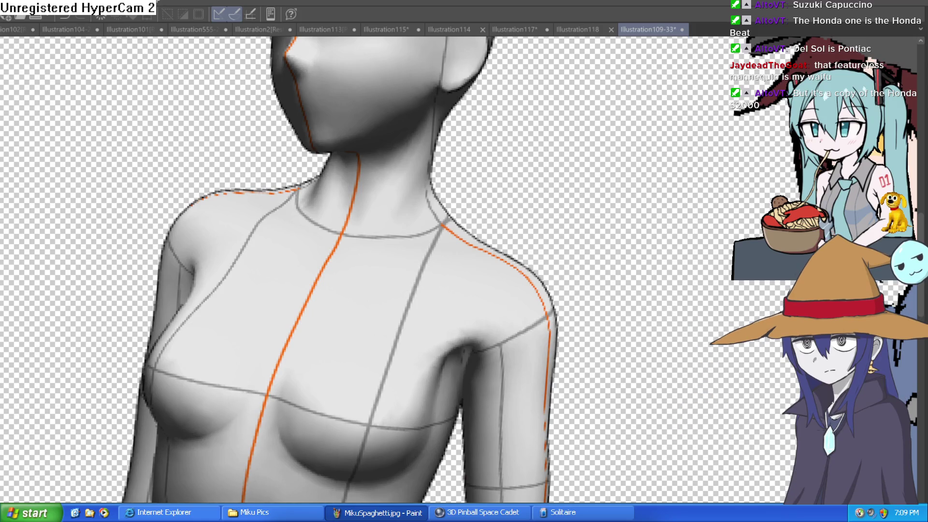
{"action": "scroll", "coordinate": [404, 368], "scroll_direction": "down", "scroll_amount": 3}
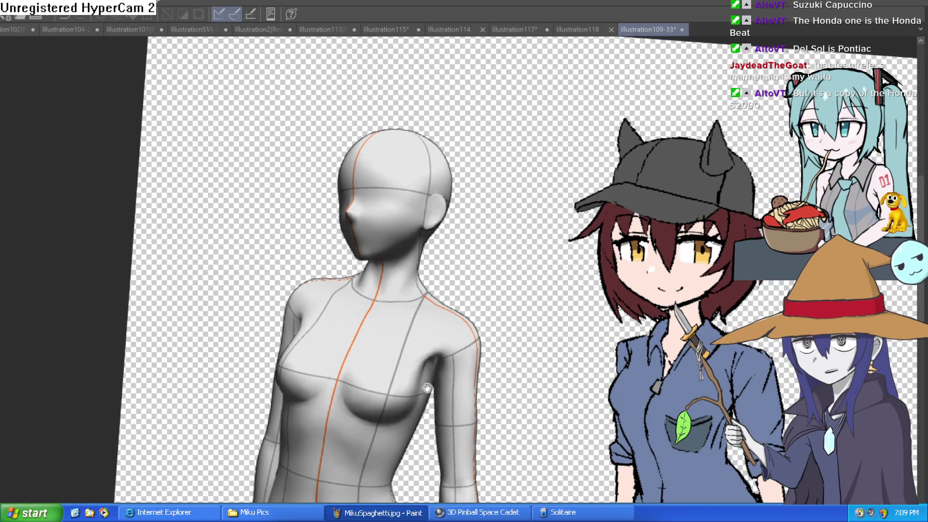
{"action": "mouse_move", "coordinate": [427, 388]}
{"action": "left_mouse_down"}
{"action": "mouse_move", "coordinate": [420, 331]}
{"action": "mouse_move", "coordinate": [467, 337]}
{"action": "left_mouse_up"}
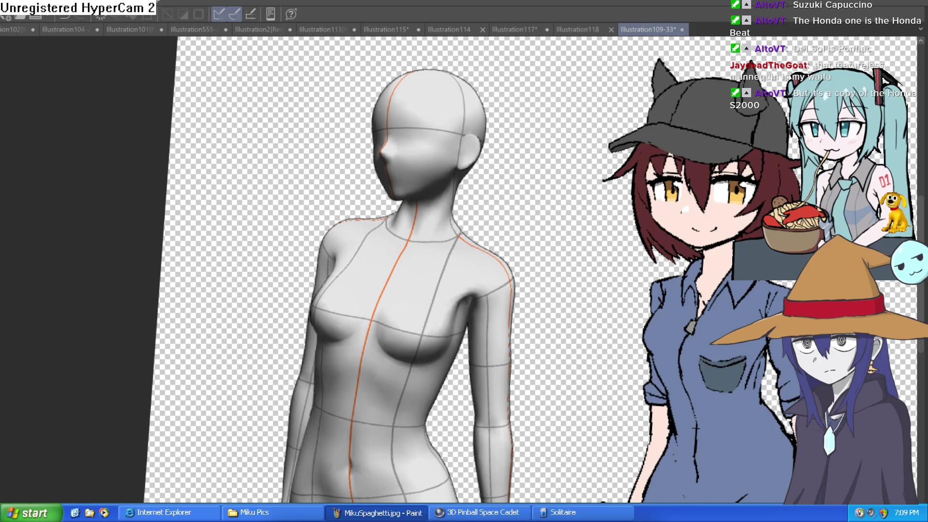
{"action": "key", "text": "o"}
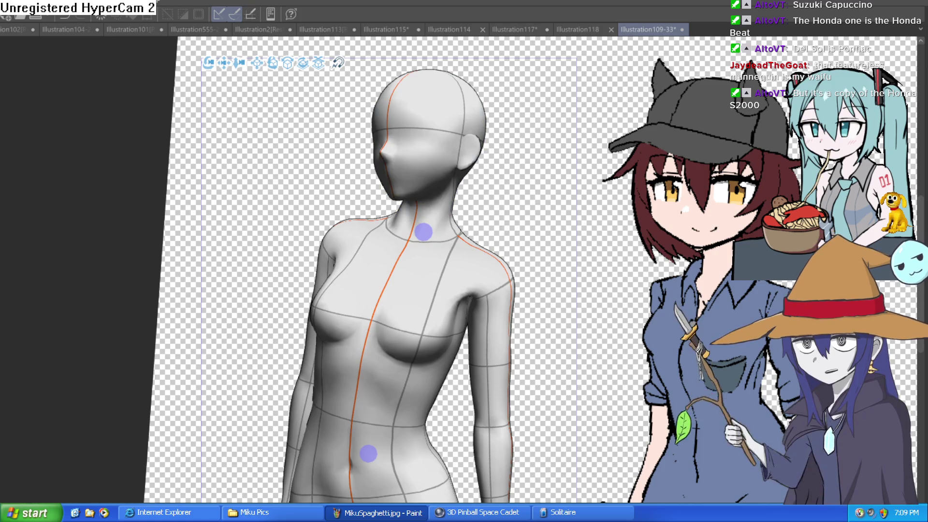
Back on the brush, try a dark red eyebrow and U-shaped eye, then undo them
{"action": "key", "text": "p"}
{"action": "scroll", "coordinate": [456, 136], "scroll_direction": "up", "scroll_amount": 5}
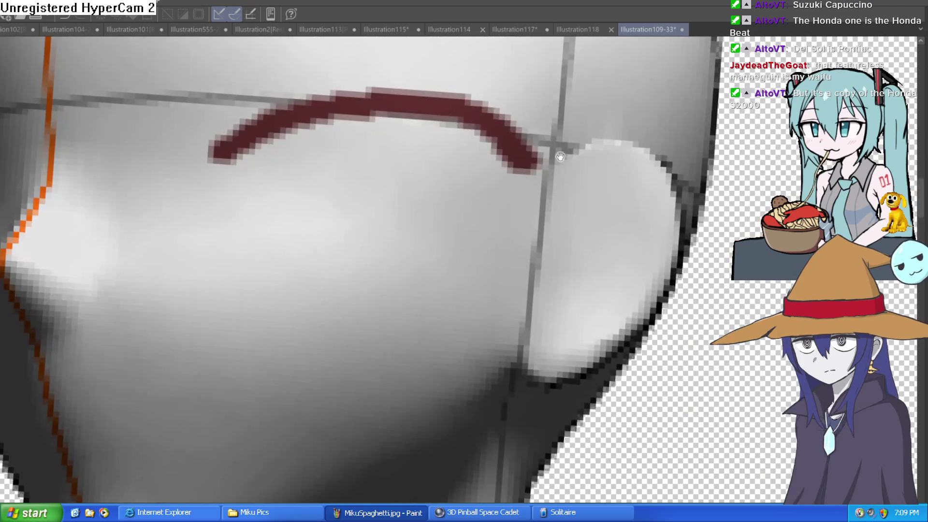
{"action": "scroll", "coordinate": [430, 171], "scroll_direction": "down", "scroll_amount": 3}
{"action": "key", "text": "ctrl+z"}
{"action": "mouse_move", "coordinate": [408, 164]}
{"action": "left_mouse_down"}
{"action": "mouse_move", "coordinate": [480, 145]}
{"action": "mouse_move", "coordinate": [520, 153]}
{"action": "left_mouse_up"}
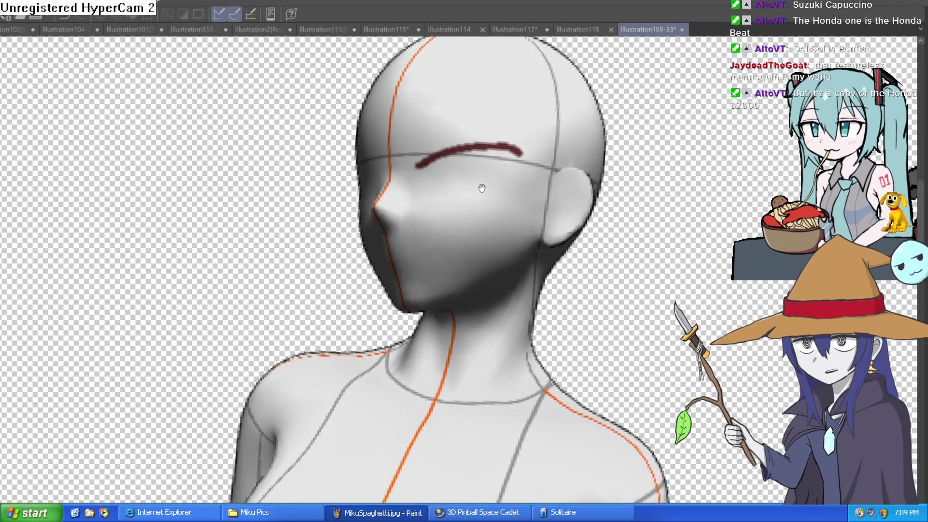
{"action": "scroll", "coordinate": [480, 189], "scroll_direction": "up", "scroll_amount": 2}
{"action": "scroll", "coordinate": [432, 209], "scroll_direction": "down", "scroll_amount": 2}
{"action": "left_click_drag", "start_coordinate": [399, 210], "coordinate": [411, 203]}
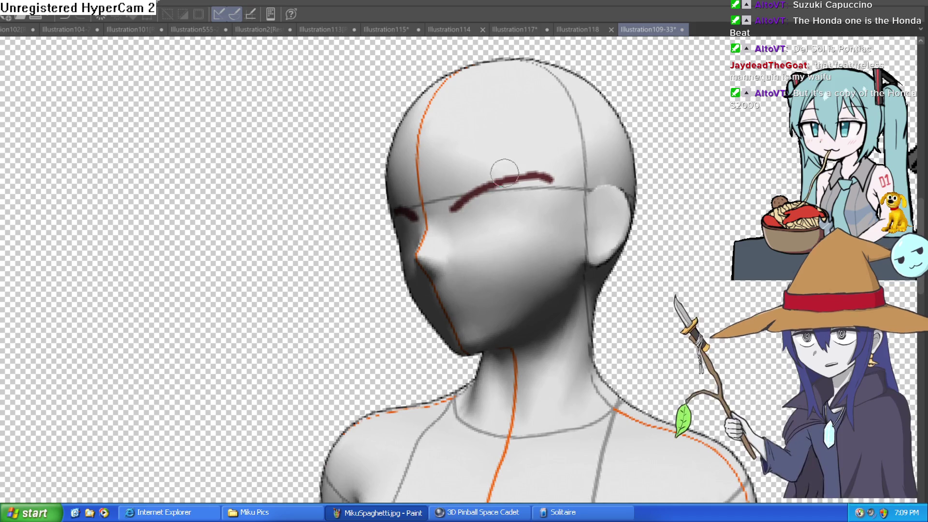
{"action": "key", "text": "asciicircum"}
{"action": "left_click_drag", "start_coordinate": [503, 207], "coordinate": [540, 210]}
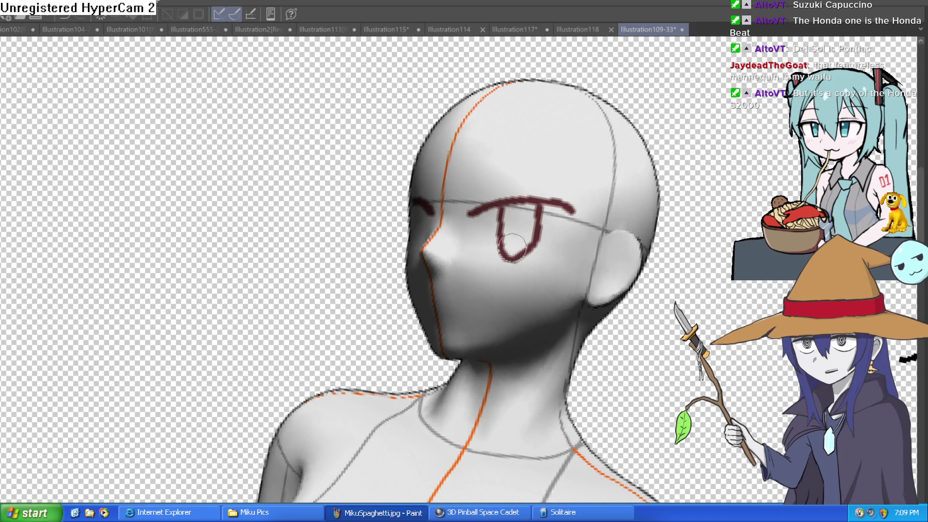
{"action": "key", "text": "ctrl+z"}
{"action": "key", "text": "ctrl+z"}
{"action": "key", "text": "ctrl+z"}
{"action": "key", "text": "ctrl+z"}
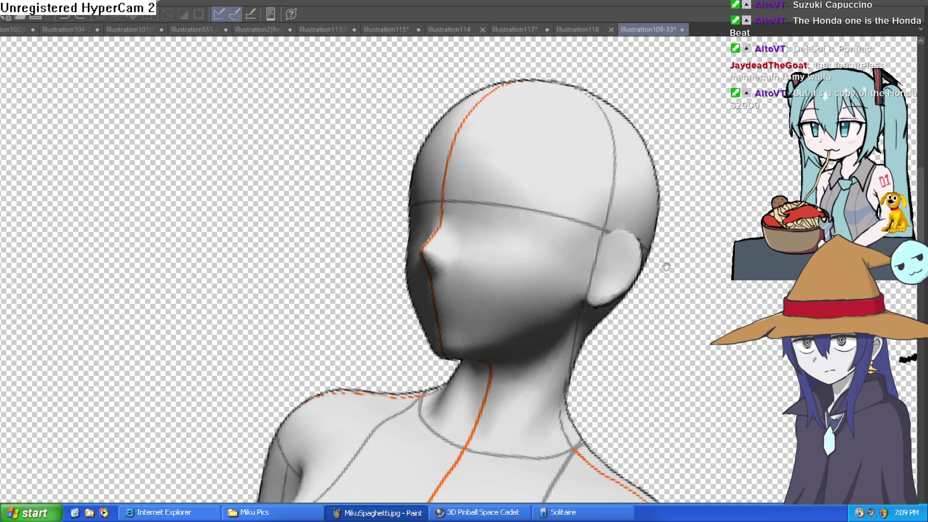
Recentre the head and retry the eyebrow line across the face, undoing each attempt
{"action": "left_click_drag", "start_coordinate": [666, 266], "coordinate": [603, 173]}
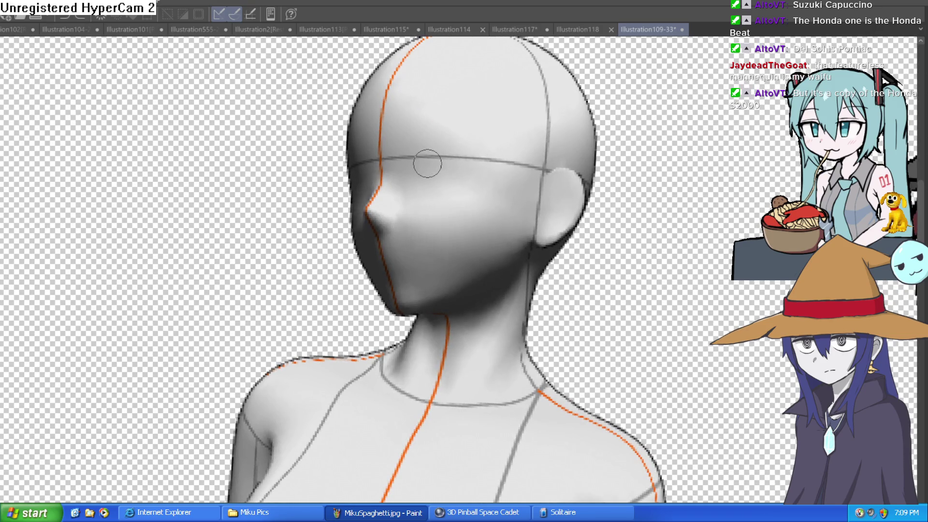
{"action": "left_click_drag", "start_coordinate": [492, 154], "coordinate": [517, 140]}
{"action": "key", "text": "ctrl+z"}
{"action": "mouse_move", "coordinate": [424, 163]}
{"action": "left_mouse_down"}
{"action": "mouse_move", "coordinate": [506, 157]}
{"action": "mouse_move", "coordinate": [367, 188]}
{"action": "left_mouse_up"}
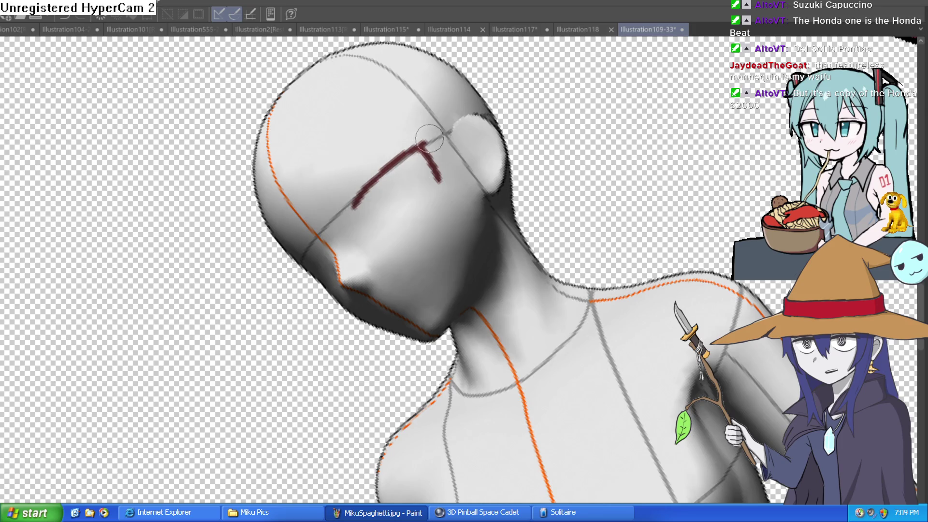
{"action": "key", "text": "ctrl+z"}
{"action": "key", "text": "ctrl+z"}
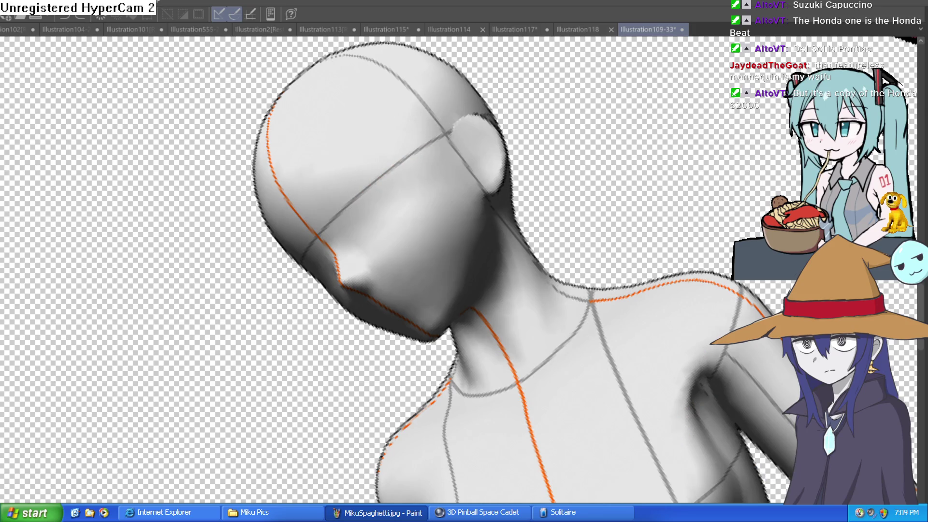
{"action": "left_click_drag", "start_coordinate": [121, 87], "coordinate": [83, 73]}
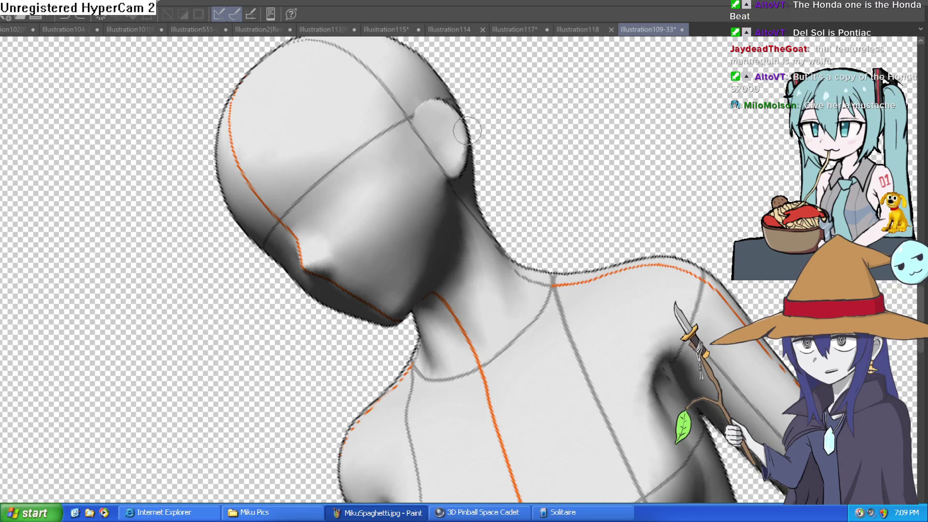
{"action": "scroll", "coordinate": [359, 160], "scroll_direction": "up", "scroll_amount": 3}
{"action": "mouse_move", "coordinate": [306, 193]}
{"action": "left_mouse_down"}
{"action": "mouse_move", "coordinate": [354, 137]}
{"action": "mouse_move", "coordinate": [336, 158]}
{"action": "left_mouse_up"}
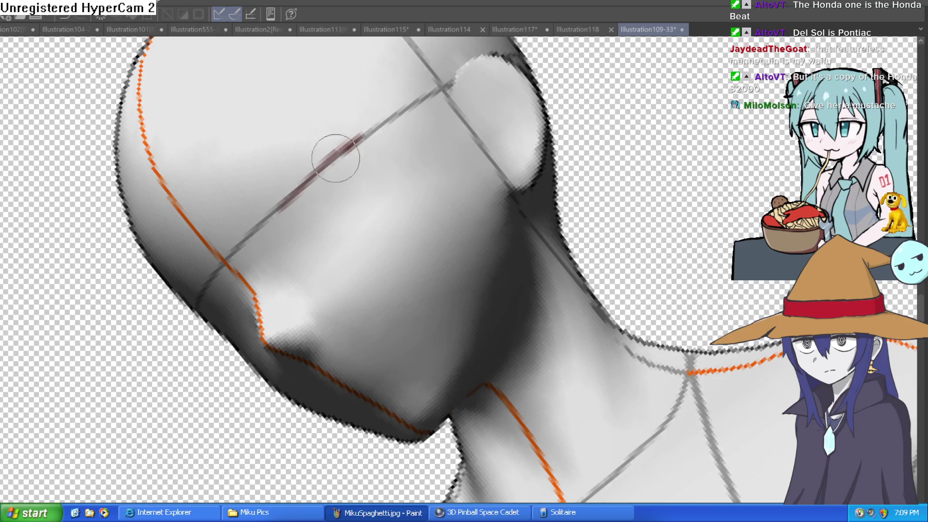
{"action": "key", "text": "ctrl+z"}
Paint a thick dark lid line with a short downward lash, keeping the head upright
{"action": "mouse_move", "coordinate": [283, 196]}
{"action": "left_mouse_down"}
{"action": "mouse_move", "coordinate": [369, 129]}
{"action": "mouse_move", "coordinate": [284, 211]}
{"action": "mouse_move", "coordinate": [370, 136]}
{"action": "left_mouse_up"}
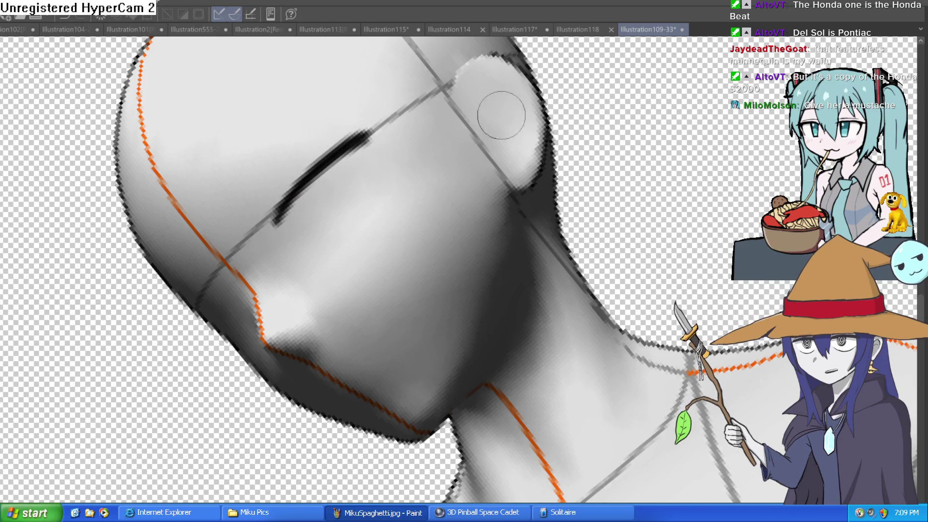
{"action": "left_click_drag", "start_coordinate": [501, 115], "coordinate": [543, 172]}
{"action": "mouse_move", "coordinate": [457, 173]}
{"action": "left_mouse_down"}
{"action": "mouse_move", "coordinate": [473, 117]}
{"action": "mouse_move", "coordinate": [408, 103]}
{"action": "mouse_move", "coordinate": [399, 114]}
{"action": "left_mouse_up"}
{"action": "left_click_drag", "start_coordinate": [333, 152], "coordinate": [386, 123]}
{"action": "mouse_move", "coordinate": [368, 159]}
{"action": "left_mouse_down"}
{"action": "mouse_move", "coordinate": [384, 125]}
{"action": "mouse_move", "coordinate": [373, 192]}
{"action": "mouse_move", "coordinate": [407, 191]}
{"action": "mouse_move", "coordinate": [406, 119]}
{"action": "left_mouse_up"}
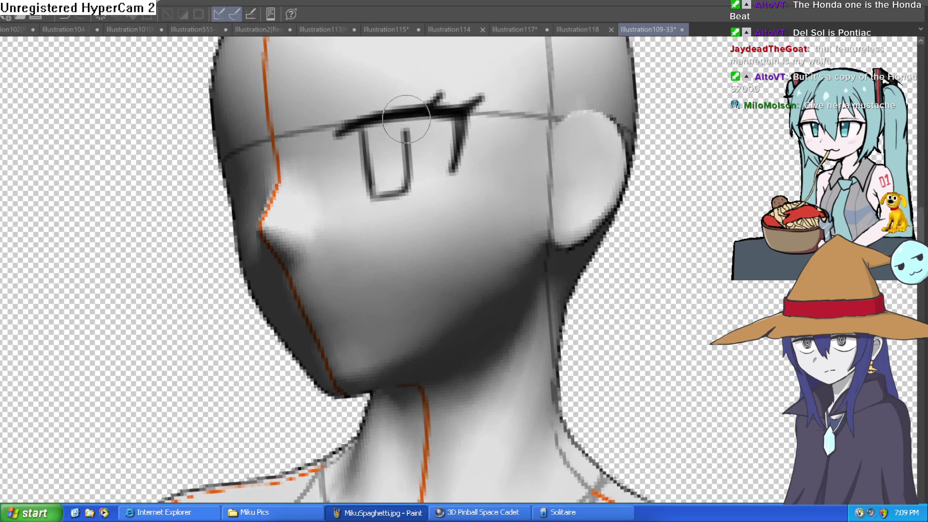
{"action": "mouse_move", "coordinate": [340, 292]}
{"action": "left_mouse_down"}
{"action": "mouse_move", "coordinate": [358, 257]}
{"action": "mouse_move", "coordinate": [345, 225]}
{"action": "left_mouse_up"}
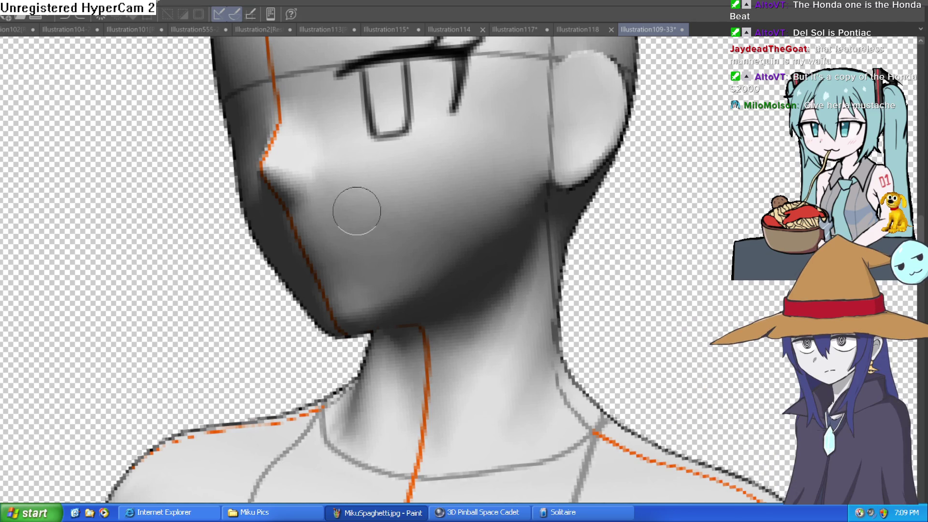
Draw the curved open-mouth line and darken the chin and cheek arc
{"action": "left_click_drag", "start_coordinate": [308, 203], "coordinate": [410, 250]}
{"action": "mouse_move", "coordinate": [409, 250]}
{"action": "left_mouse_down"}
{"action": "mouse_move", "coordinate": [381, 242]}
{"action": "mouse_move", "coordinate": [391, 304]}
{"action": "mouse_move", "coordinate": [350, 247]}
{"action": "left_mouse_up"}
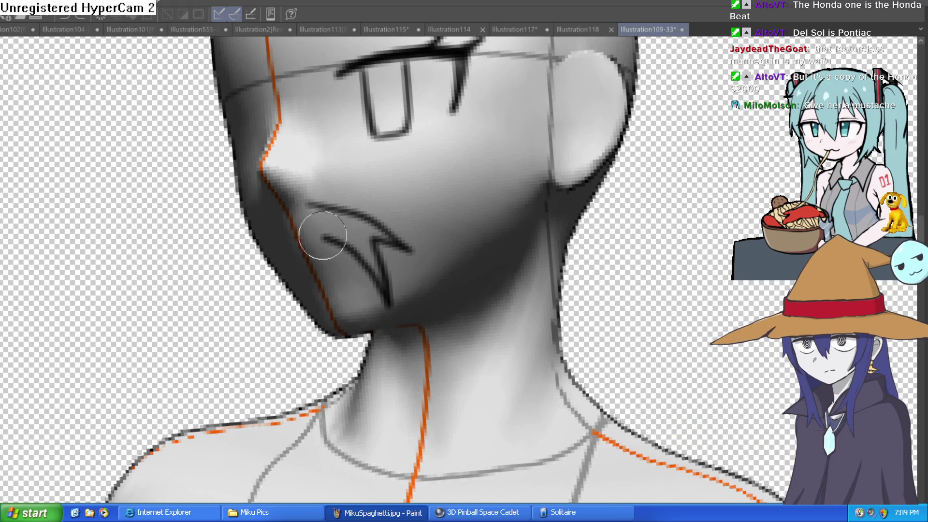
{"action": "key", "text": "ctrl+z"}
{"action": "key", "text": "ctrl+z"}
{"action": "key", "text": "ctrl+z"}
{"action": "mouse_move", "coordinate": [319, 208]}
{"action": "left_mouse_down"}
{"action": "mouse_move", "coordinate": [389, 256]}
{"action": "mouse_move", "coordinate": [389, 297]}
{"action": "mouse_move", "coordinate": [368, 334]}
{"action": "left_mouse_up"}
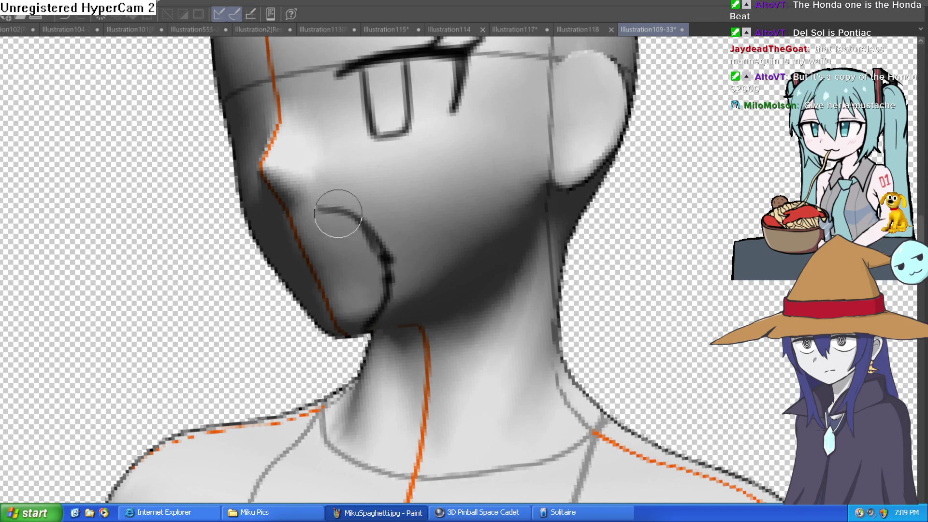
{"action": "mouse_move", "coordinate": [341, 206]}
{"action": "left_mouse_down"}
{"action": "mouse_move", "coordinate": [364, 213]}
{"action": "mouse_move", "coordinate": [379, 296]}
{"action": "mouse_move", "coordinate": [340, 294]}
{"action": "left_mouse_up"}
{"action": "left_click_drag", "start_coordinate": [368, 333], "coordinate": [317, 322]}
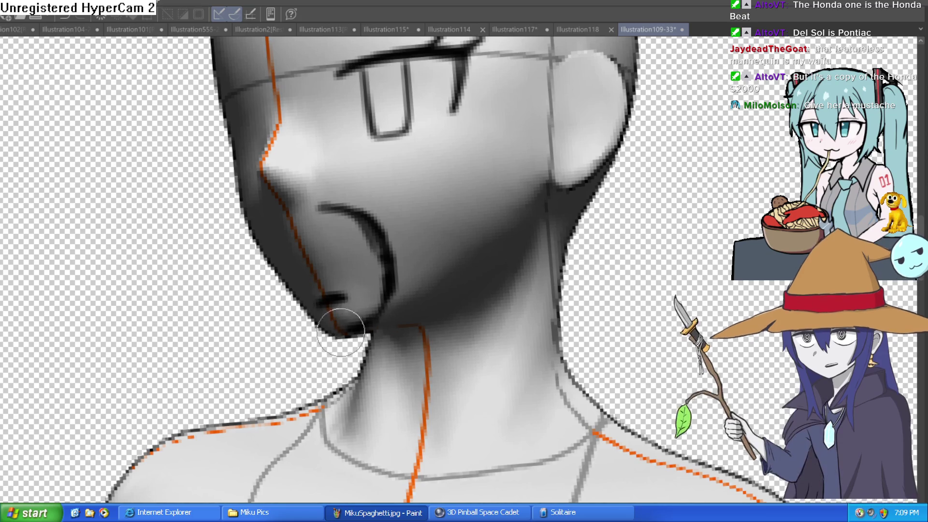
{"action": "left_click_drag", "start_coordinate": [346, 207], "coordinate": [291, 219]}
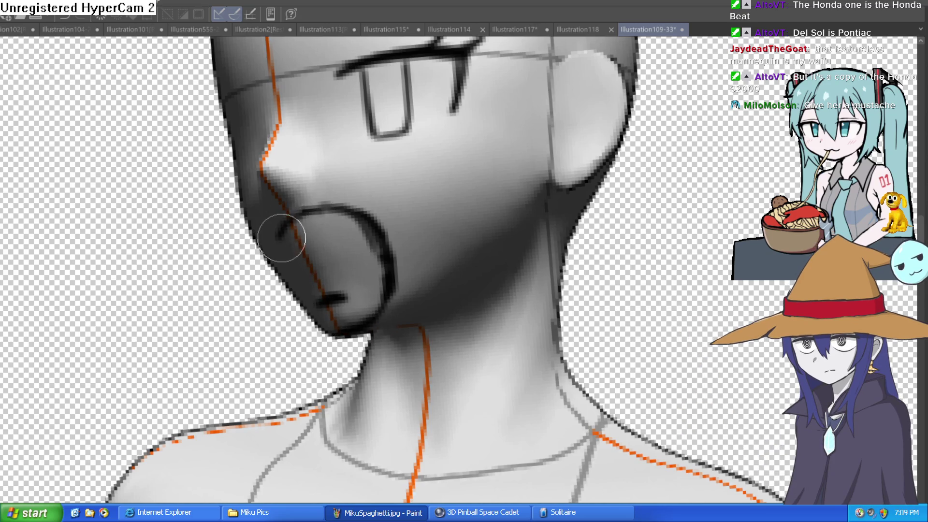
Darken the mouth arc further and draw the ear outline with inner-ear hook and rim
{"action": "left_click_drag", "start_coordinate": [428, 285], "coordinate": [437, 176]}
{"action": "key", "text": "ctrl+z"}
{"action": "mouse_move", "coordinate": [306, 217]}
{"action": "left_mouse_down"}
{"action": "mouse_move", "coordinate": [377, 253]}
{"action": "mouse_move", "coordinate": [385, 290]}
{"action": "left_mouse_up"}
{"action": "scroll", "coordinate": [523, 181], "scroll_direction": "up", "scroll_amount": 2}
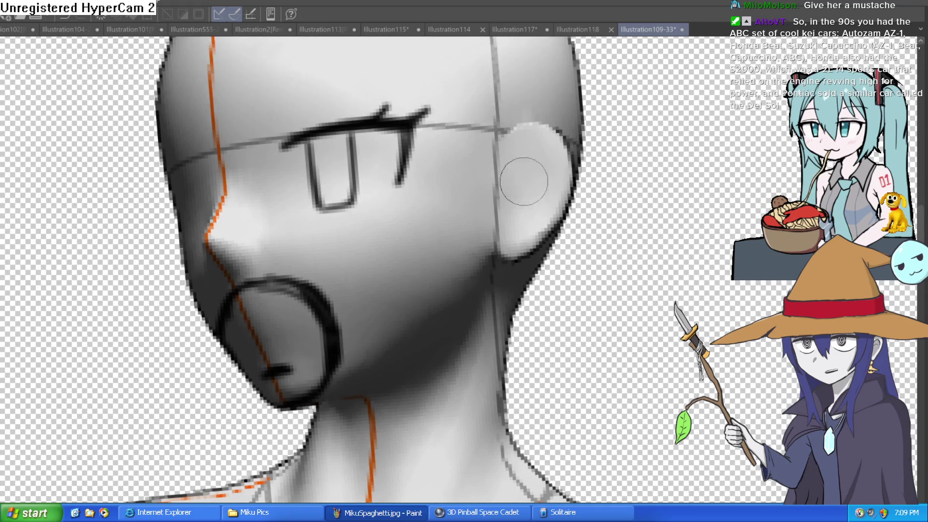
{"action": "mouse_move", "coordinate": [533, 139]}
{"action": "left_mouse_down"}
{"action": "mouse_move", "coordinate": [548, 202]}
{"action": "mouse_move", "coordinate": [521, 242]}
{"action": "left_mouse_up"}
{"action": "mouse_move", "coordinate": [531, 140]}
{"action": "left_mouse_down"}
{"action": "mouse_move", "coordinate": [513, 157]}
{"action": "mouse_move", "coordinate": [511, 227]}
{"action": "left_mouse_up"}
{"action": "mouse_move", "coordinate": [536, 153]}
{"action": "left_mouse_down"}
{"action": "mouse_move", "coordinate": [532, 174]}
{"action": "mouse_move", "coordinate": [541, 145]}
{"action": "mouse_move", "coordinate": [522, 179]}
{"action": "mouse_move", "coordinate": [536, 162]}
{"action": "left_mouse_up"}
Zoom in, lengthen the stroke below the eyebrow, add an arc above it and a pupil
{"action": "scroll", "coordinate": [537, 163], "scroll_direction": "down", "scroll_amount": 3}
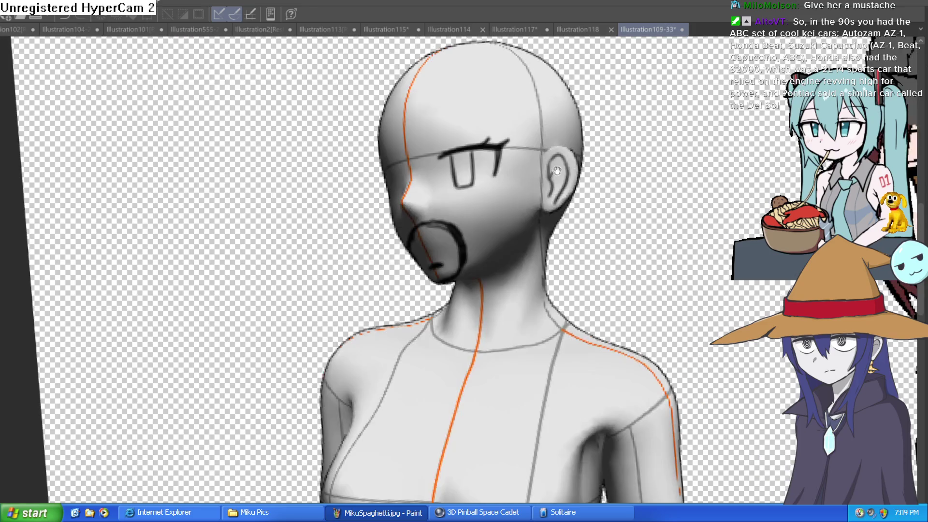
{"action": "left_click", "coordinate": [555, 203]}
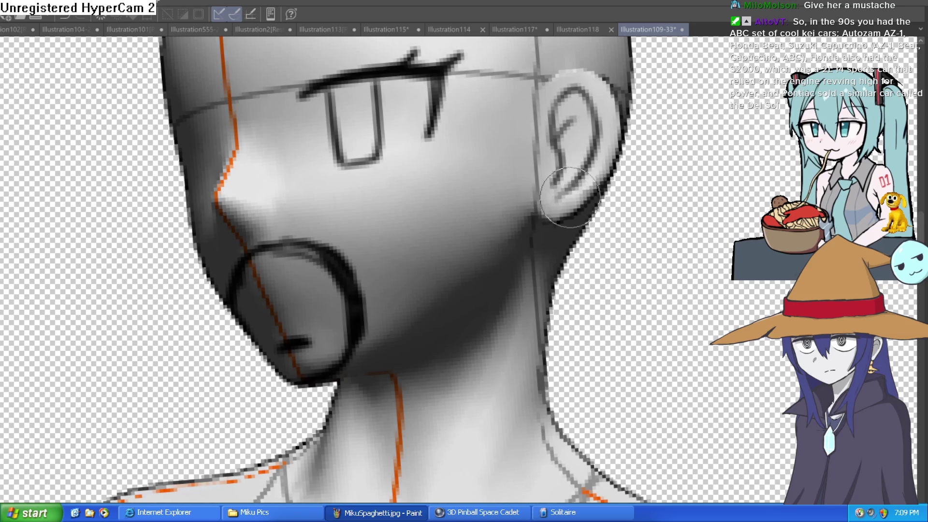
{"action": "left_click_drag", "start_coordinate": [382, 288], "coordinate": [379, 203]}
{"action": "key", "text": "ctrl+z"}
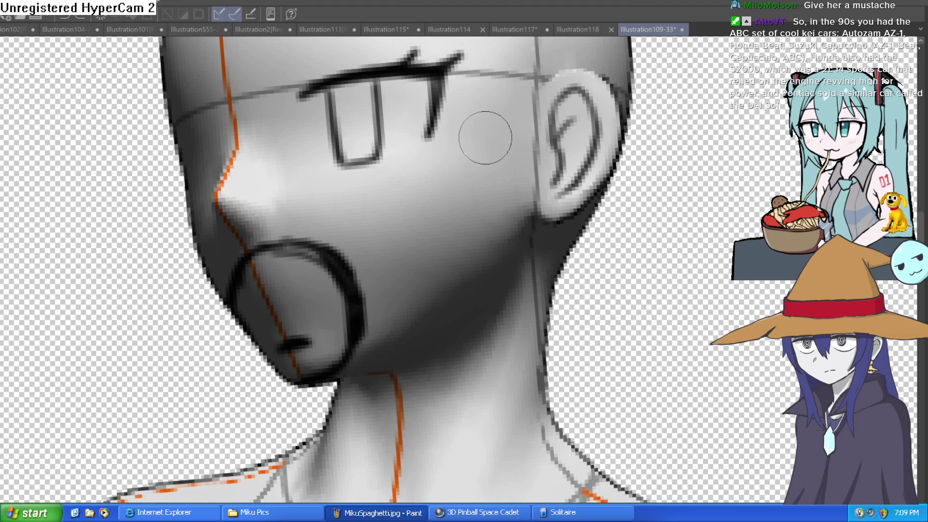
{"action": "left_click_drag", "start_coordinate": [425, 142], "coordinate": [376, 204]}
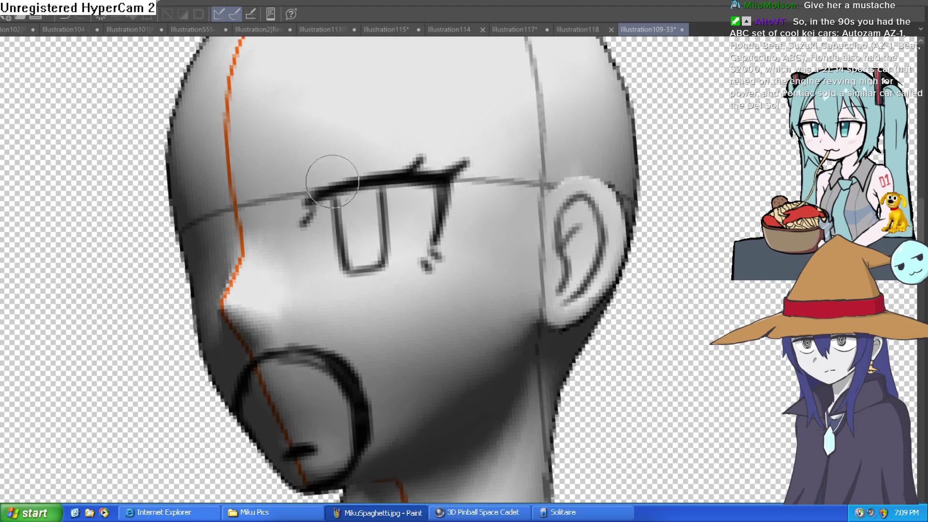
{"action": "left_click_drag", "start_coordinate": [296, 140], "coordinate": [415, 111]}
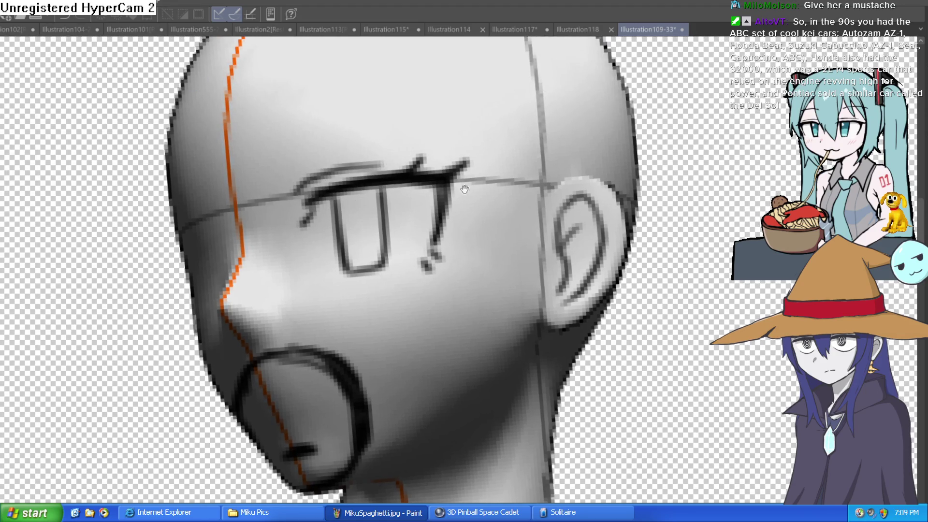
{"action": "left_click_drag", "start_coordinate": [355, 164], "coordinate": [354, 186]}
Add extended and diagonal strokes inside the open mouth
{"action": "left_click_drag", "start_coordinate": [405, 268], "coordinate": [393, 173]}
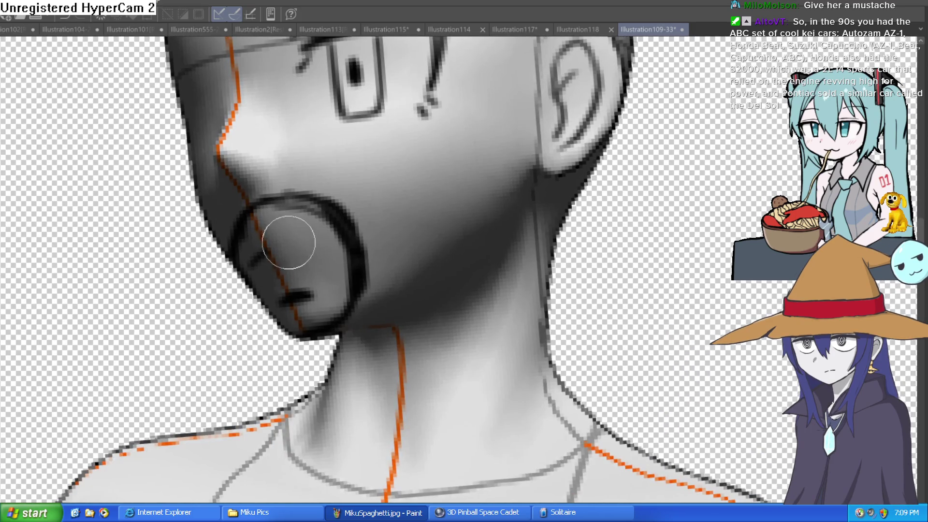
{"action": "left_click_drag", "start_coordinate": [255, 263], "coordinate": [303, 241]}
{"action": "left_click_drag", "start_coordinate": [277, 275], "coordinate": [293, 253]}
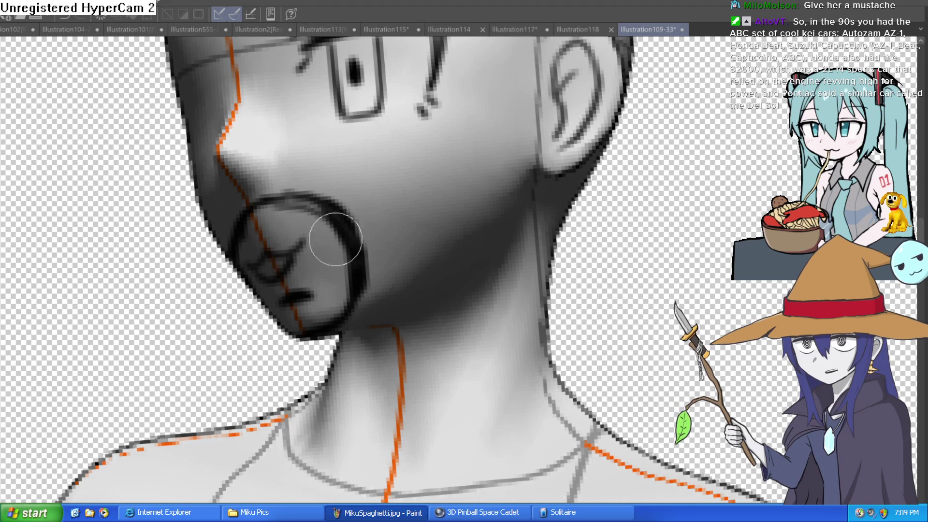
Hatch a thick dark stroke beside the mouth, then scribbled beard strokes along the jaw into a sideburn
{"action": "scroll", "coordinate": [335, 240], "scroll_direction": "down", "scroll_amount": 3}
{"action": "scroll", "coordinate": [338, 241], "scroll_direction": "up", "scroll_amount": 4}
{"action": "left_click_drag", "start_coordinate": [387, 213], "coordinate": [392, 338]}
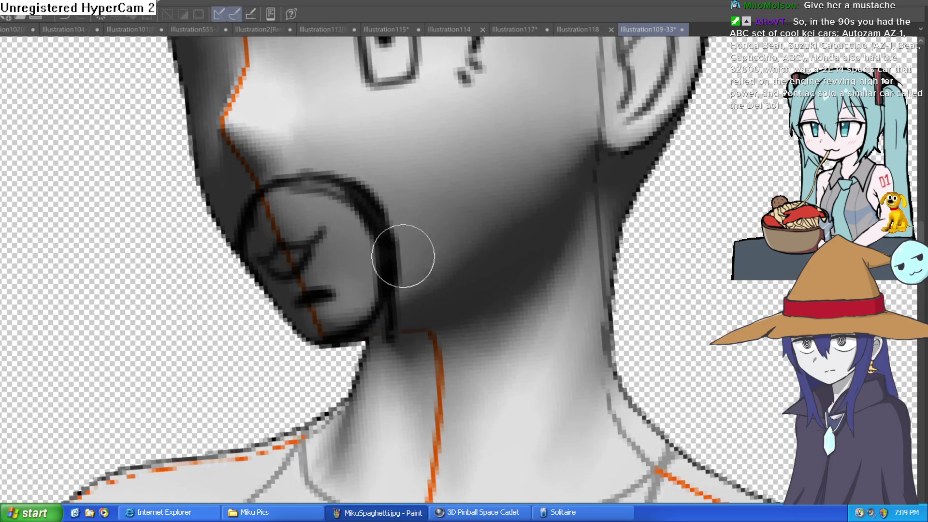
{"action": "mouse_move", "coordinate": [382, 198]}
{"action": "left_mouse_down"}
{"action": "mouse_move", "coordinate": [410, 249]}
{"action": "mouse_move", "coordinate": [404, 265]}
{"action": "mouse_move", "coordinate": [445, 273]}
{"action": "mouse_move", "coordinate": [484, 213]}
{"action": "mouse_move", "coordinate": [526, 195]}
{"action": "mouse_move", "coordinate": [549, 157]}
{"action": "mouse_move", "coordinate": [583, 160]}
{"action": "left_mouse_up"}
{"action": "scroll", "coordinate": [583, 159], "scroll_direction": "down", "scroll_amount": 2}
{"action": "scroll", "coordinate": [586, 223], "scroll_direction": "up", "scroll_amount": 2}
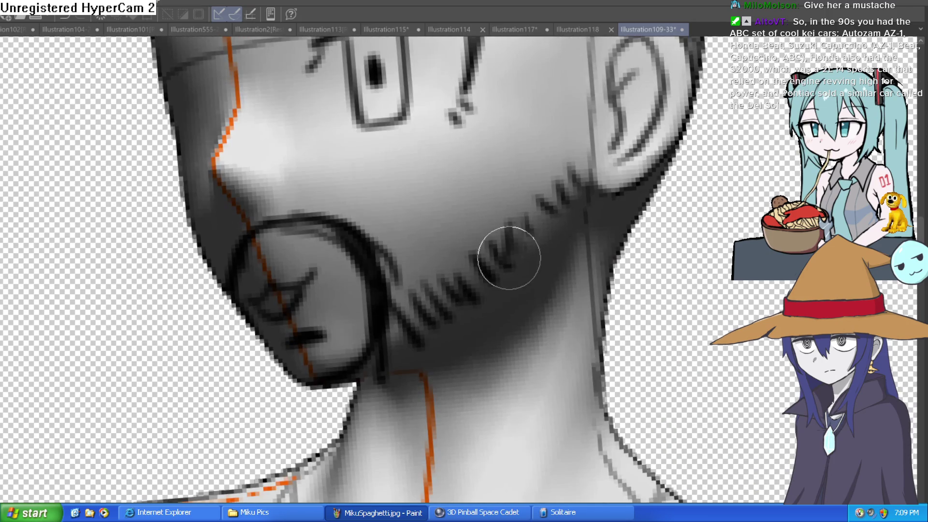
{"action": "mouse_move", "coordinate": [413, 314]}
{"action": "left_mouse_down"}
{"action": "mouse_move", "coordinate": [393, 331]}
{"action": "mouse_move", "coordinate": [408, 298]}
{"action": "mouse_move", "coordinate": [454, 293]}
{"action": "mouse_move", "coordinate": [517, 253]}
{"action": "mouse_move", "coordinate": [534, 207]}
{"action": "mouse_move", "coordinate": [545, 222]}
{"action": "mouse_move", "coordinate": [592, 148]}
{"action": "mouse_move", "coordinate": [585, 181]}
{"action": "mouse_move", "coordinate": [580, 135]}
{"action": "mouse_move", "coordinate": [548, 197]}
{"action": "mouse_move", "coordinate": [542, 149]}
{"action": "mouse_move", "coordinate": [494, 220]}
{"action": "mouse_move", "coordinate": [399, 275]}
{"action": "mouse_move", "coordinate": [377, 253]}
{"action": "mouse_move", "coordinate": [369, 224]}
{"action": "mouse_move", "coordinate": [332, 222]}
{"action": "mouse_move", "coordinate": [372, 248]}
{"action": "mouse_move", "coordinate": [429, 234]}
{"action": "mouse_move", "coordinate": [472, 245]}
{"action": "mouse_move", "coordinate": [443, 296]}
{"action": "mouse_move", "coordinate": [398, 325]}
{"action": "mouse_move", "coordinate": [368, 367]}
{"action": "mouse_move", "coordinate": [426, 327]}
{"action": "mouse_move", "coordinate": [385, 369]}
{"action": "mouse_move", "coordinate": [427, 356]}
{"action": "mouse_move", "coordinate": [472, 310]}
{"action": "mouse_move", "coordinate": [504, 312]}
{"action": "mouse_move", "coordinate": [499, 300]}
{"action": "mouse_move", "coordinate": [555, 222]}
{"action": "mouse_move", "coordinate": [542, 276]}
{"action": "mouse_move", "coordinate": [592, 201]}
{"action": "mouse_move", "coordinate": [595, 228]}
{"action": "mouse_move", "coordinate": [601, 207]}
{"action": "mouse_move", "coordinate": [628, 202]}
{"action": "mouse_move", "coordinate": [542, 255]}
{"action": "mouse_move", "coordinate": [439, 265]}
{"action": "mouse_move", "coordinate": [426, 314]}
{"action": "mouse_move", "coordinate": [405, 286]}
{"action": "mouse_move", "coordinate": [420, 249]}
{"action": "mouse_move", "coordinate": [389, 279]}
{"action": "mouse_move", "coordinate": [458, 197]}
{"action": "mouse_move", "coordinate": [465, 227]}
{"action": "mouse_move", "coordinate": [481, 224]}
{"action": "mouse_move", "coordinate": [543, 190]}
{"action": "mouse_move", "coordinate": [580, 142]}
{"action": "mouse_move", "coordinate": [590, 151]}
{"action": "mouse_move", "coordinate": [586, 97]}
{"action": "mouse_move", "coordinate": [556, 203]}
{"action": "mouse_move", "coordinate": [513, 286]}
{"action": "mouse_move", "coordinate": [518, 234]}
{"action": "mouse_move", "coordinate": [546, 203]}
{"action": "mouse_move", "coordinate": [567, 148]}
{"action": "mouse_move", "coordinate": [570, 159]}
{"action": "mouse_move", "coordinate": [624, 174]}
{"action": "mouse_move", "coordinate": [631, 238]}
{"action": "left_mouse_up"}
{"action": "scroll", "coordinate": [535, 248], "scroll_direction": "down", "scroll_amount": 5}
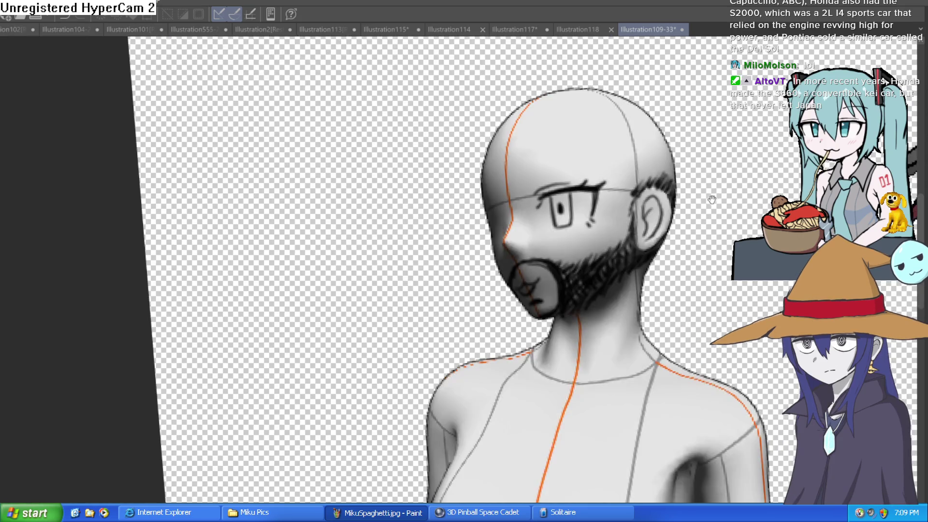
Darken the eye's pupil and upper lid with the pen
{"action": "scroll", "coordinate": [535, 248], "scroll_direction": "up", "scroll_amount": 3}
{"action": "scroll", "coordinate": [584, 224], "scroll_direction": "down", "scroll_amount": 3}
{"action": "scroll", "coordinate": [560, 198], "scroll_direction": "up", "scroll_amount": 4}
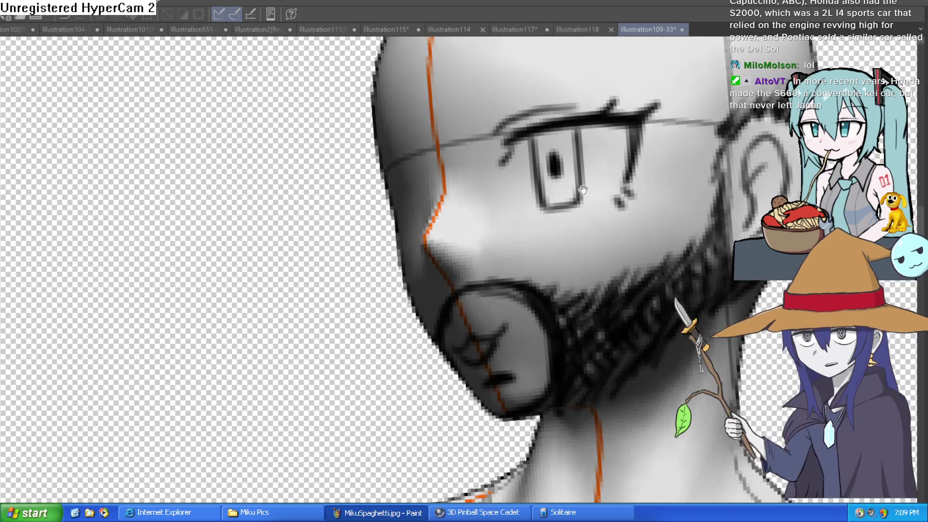
{"action": "mouse_move", "coordinate": [535, 177]}
{"action": "left_mouse_down"}
{"action": "mouse_move", "coordinate": [524, 160]}
{"action": "mouse_move", "coordinate": [512, 162]}
{"action": "mouse_move", "coordinate": [543, 155]}
{"action": "mouse_move", "coordinate": [502, 170]}
{"action": "left_mouse_up"}
Add denser beard shading around the mouth and under the jaw onto the neck
{"action": "scroll", "coordinate": [505, 170], "scroll_direction": "down", "scroll_amount": 4}
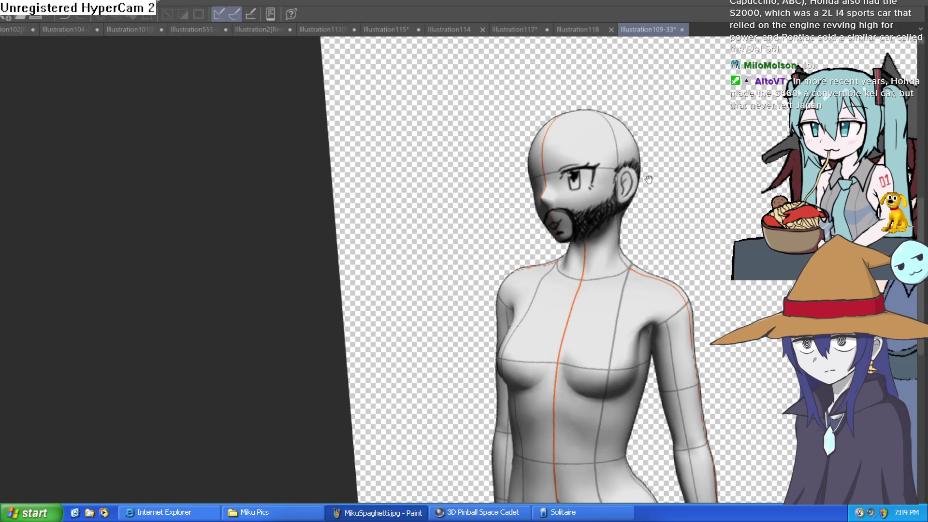
{"action": "scroll", "coordinate": [606, 172], "scroll_direction": "up", "scroll_amount": 2}
{"action": "left_click_drag", "start_coordinate": [606, 171], "coordinate": [575, 179]}
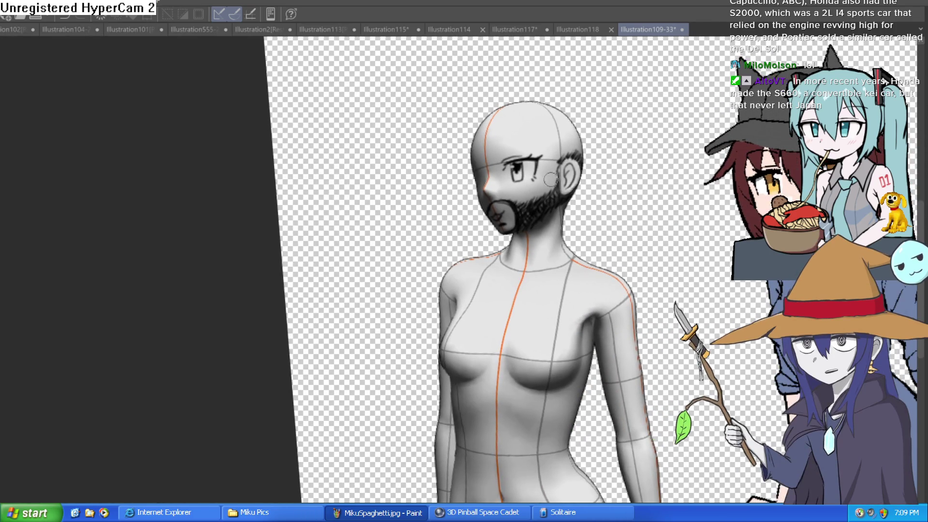
{"action": "scroll", "coordinate": [526, 179], "scroll_direction": "up", "scroll_amount": 3}
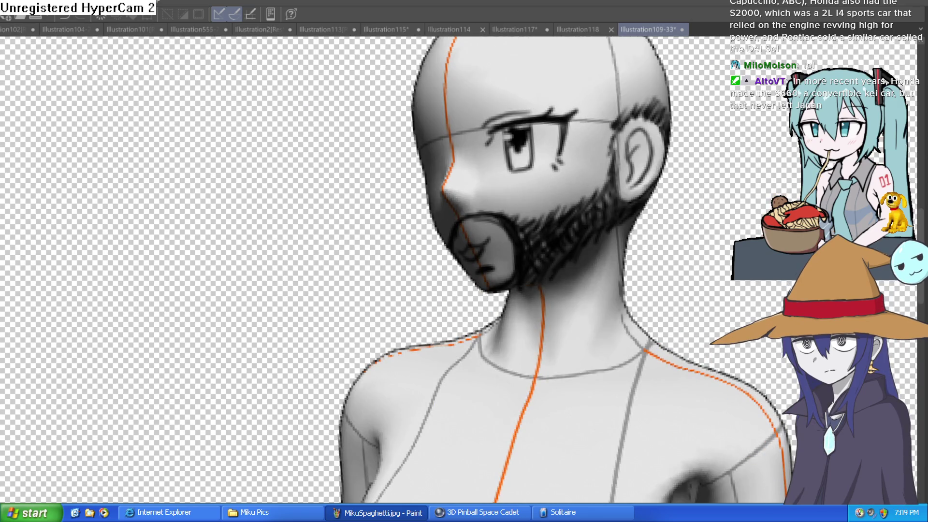
{"action": "left_click_drag", "start_coordinate": [447, 168], "coordinate": [431, 202]}
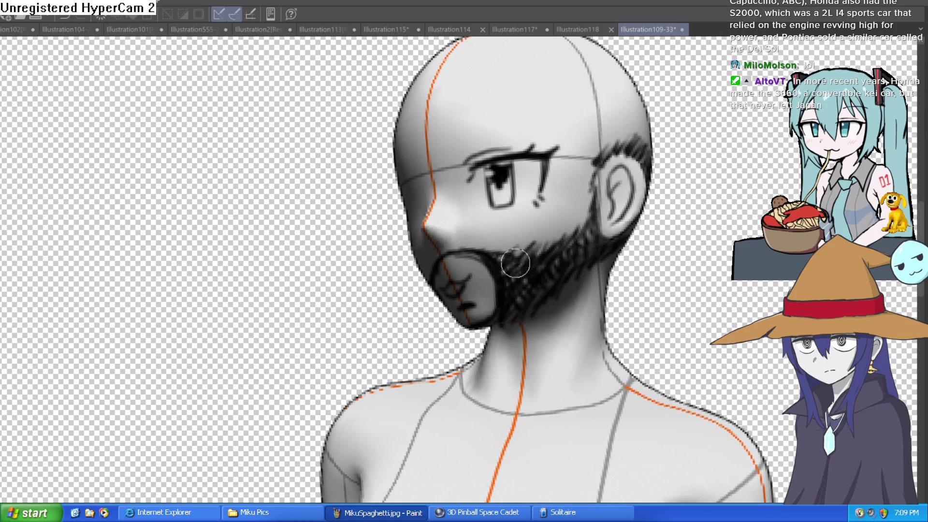
{"action": "left_click_drag", "start_coordinate": [580, 234], "coordinate": [531, 294]}
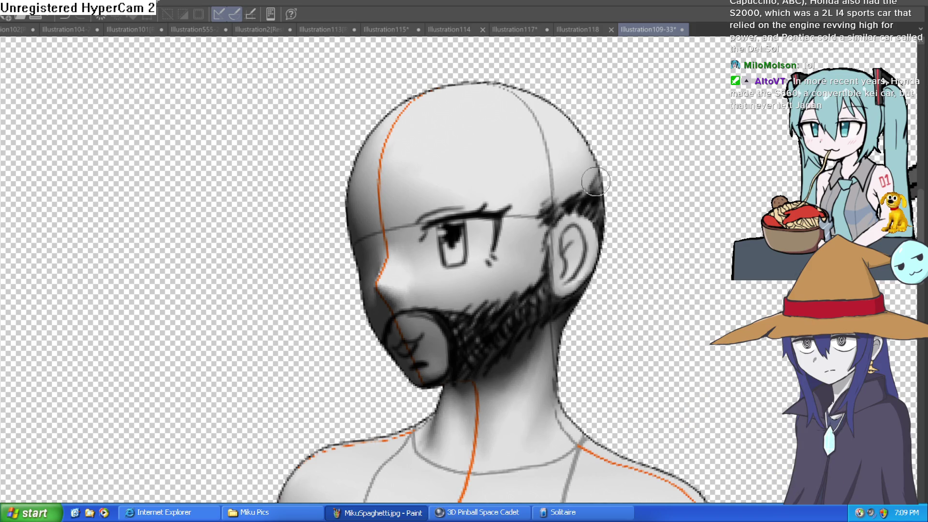
{"action": "scroll", "coordinate": [595, 181], "scroll_direction": "down", "scroll_amount": 3}
{"action": "left_click_drag", "start_coordinate": [570, 237], "coordinate": [483, 227]}
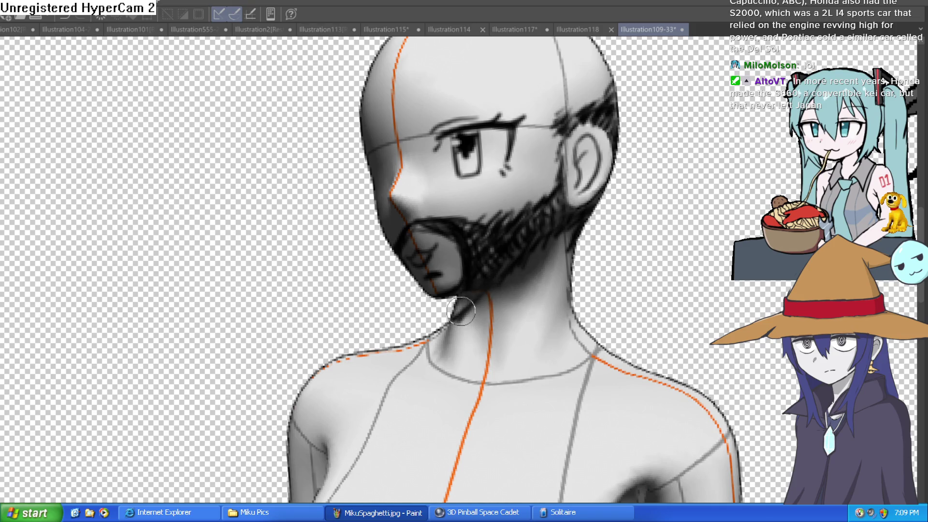
{"action": "left_click_drag", "start_coordinate": [492, 289], "coordinate": [508, 293]}
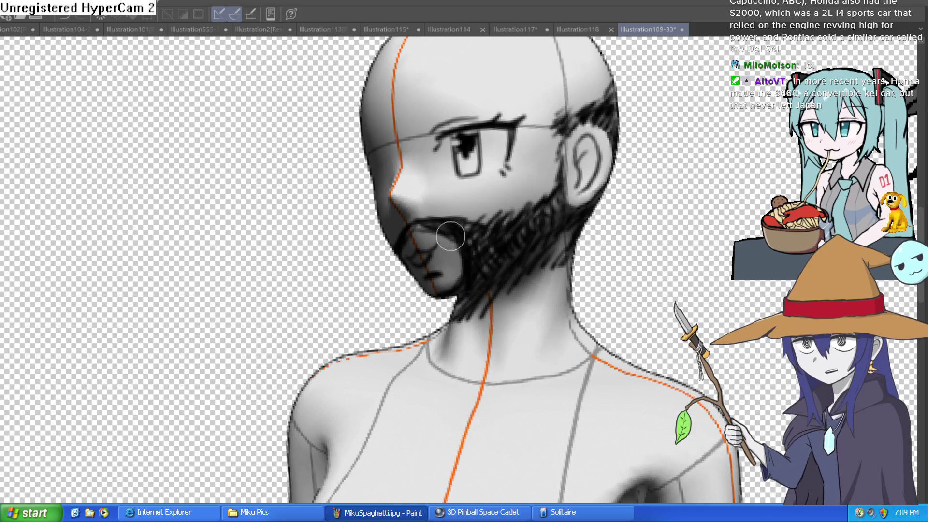
{"action": "scroll", "coordinate": [580, 224], "scroll_direction": "down", "scroll_amount": 2}
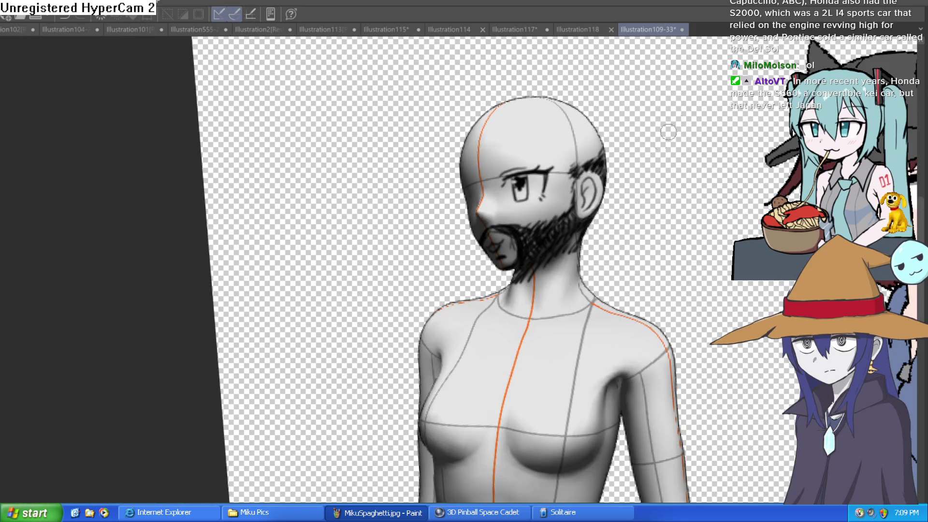
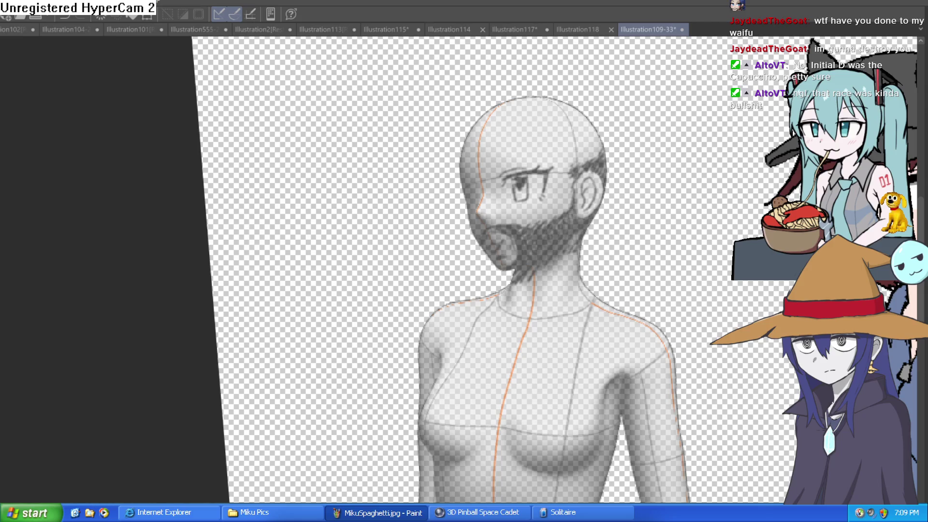
Ink the left jawline, then redraw the lower jaw from the chin toward the ear
{"action": "left_click_drag", "start_coordinate": [485, 147], "coordinate": [451, 118]}
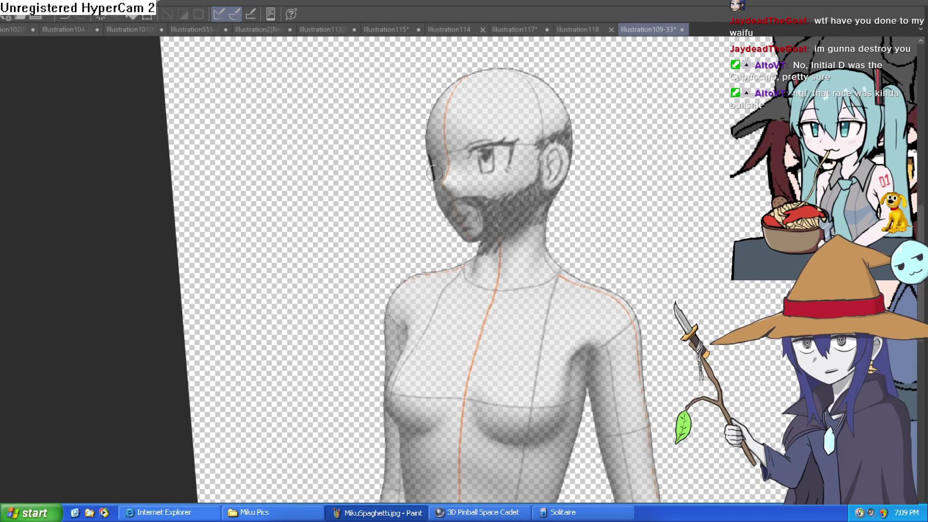
{"action": "left_click_drag", "start_coordinate": [434, 194], "coordinate": [471, 239]}
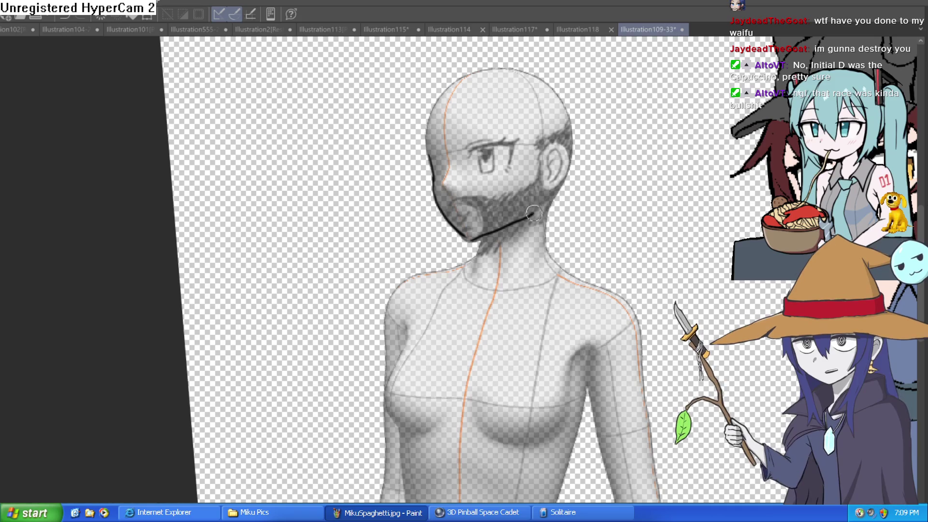
{"action": "mouse_move", "coordinate": [488, 230]}
{"action": "left_mouse_down"}
{"action": "mouse_move", "coordinate": [468, 265]}
{"action": "mouse_move", "coordinate": [521, 232]}
{"action": "left_mouse_up"}
{"action": "key", "text": "ctrl+z"}
{"action": "left_click_drag", "start_coordinate": [450, 275], "coordinate": [541, 209]}
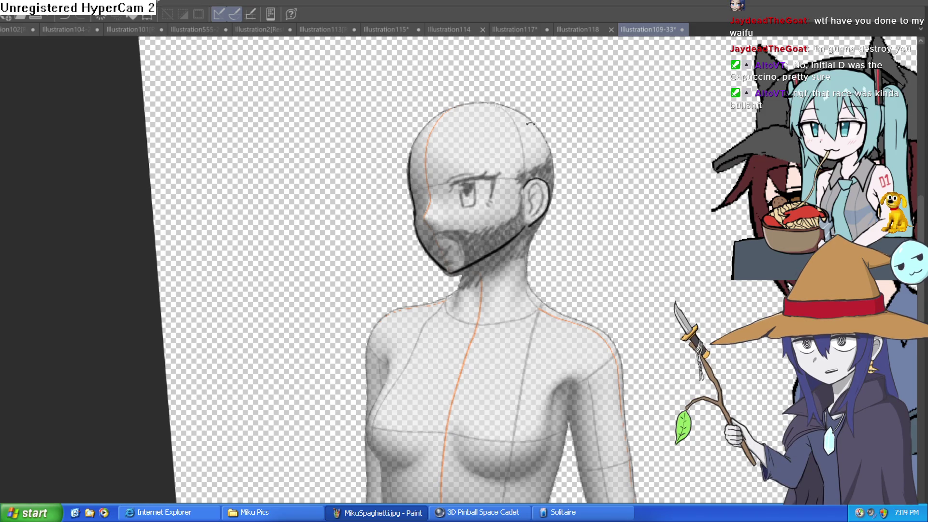
Ink the glasses' hinge line and dot, plus the lens outline's bottom and right edges
{"action": "key", "text": "asciicircum"}
{"action": "scroll", "coordinate": [434, 191], "scroll_direction": "up", "scroll_amount": 5}
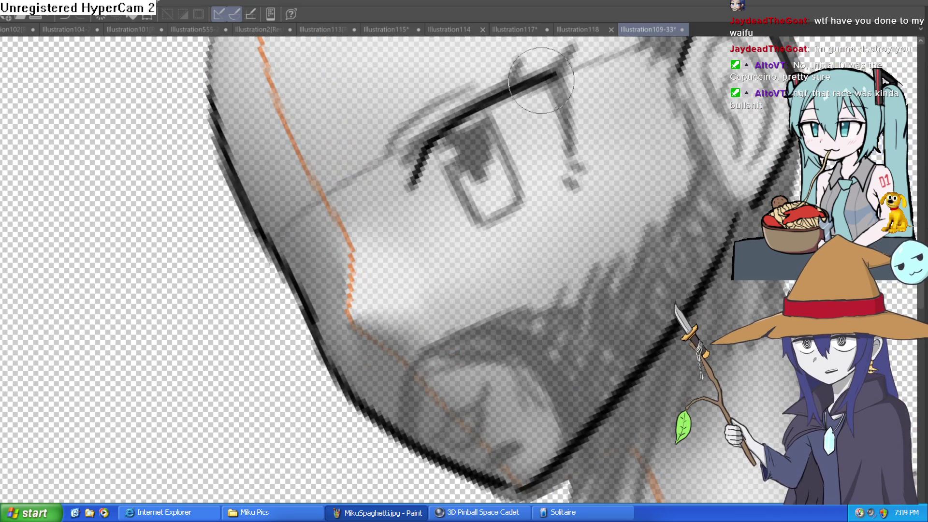
{"action": "left_click_drag", "start_coordinate": [567, 65], "coordinate": [571, 154]}
{"action": "left_click", "coordinate": [569, 169]}
{"action": "key", "text": "minus"}
{"action": "left_click_drag", "start_coordinate": [488, 147], "coordinate": [492, 242]}
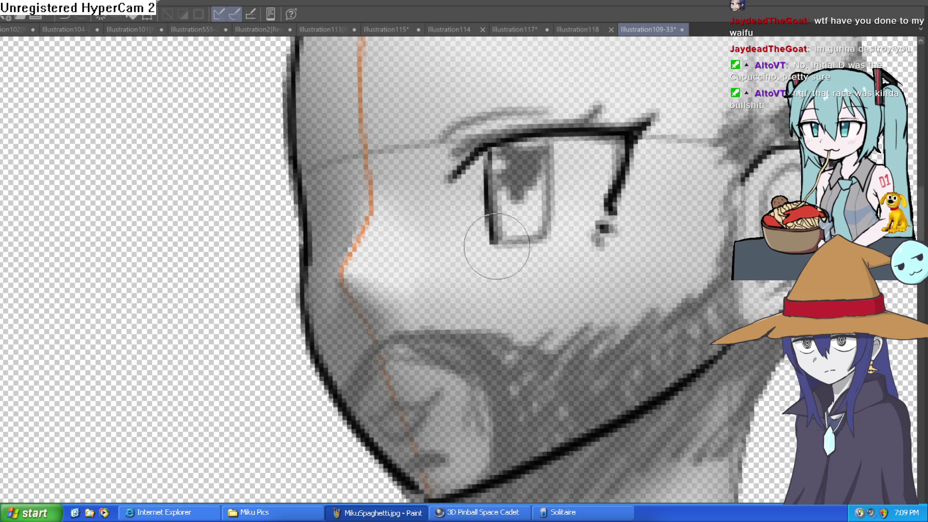
{"action": "key", "text": "ctrl+z"}
{"action": "mouse_move", "coordinate": [489, 145]}
{"action": "left_mouse_down"}
{"action": "mouse_move", "coordinate": [518, 232]}
{"action": "mouse_move", "coordinate": [532, 242]}
{"action": "mouse_move", "coordinate": [548, 203]}
{"action": "left_mouse_up"}
Draw the lips and chin mark under the nose, and ink the inner-ear detail
{"action": "key", "text": "ctrl+minus"}
{"action": "key", "text": "ctrl+minus"}
{"action": "key", "text": "ctrl+minus"}
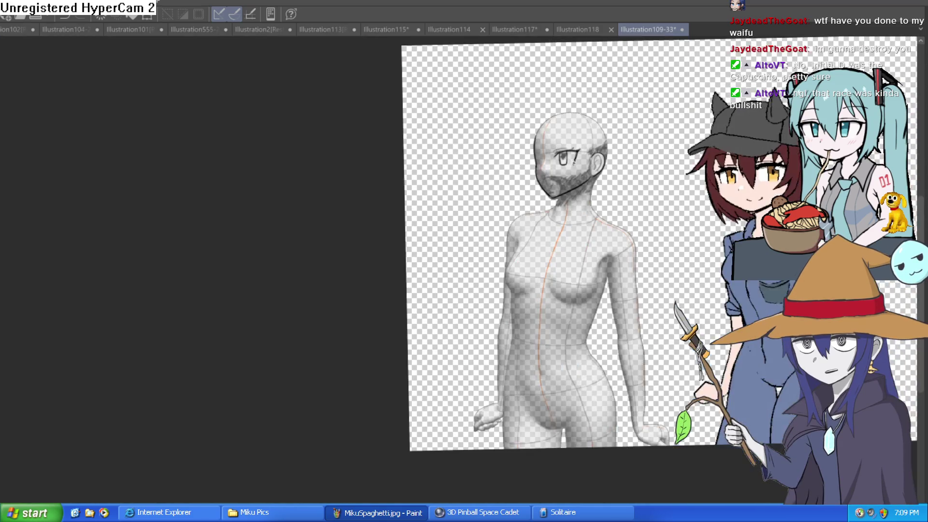
{"action": "mouse_move", "coordinate": [765, 206]}
{"action": "left_mouse_down"}
{"action": "mouse_move", "coordinate": [635, 133]}
{"action": "mouse_move", "coordinate": [588, 137]}
{"action": "mouse_move", "coordinate": [607, 171]}
{"action": "mouse_move", "coordinate": [623, 146]}
{"action": "left_mouse_up"}
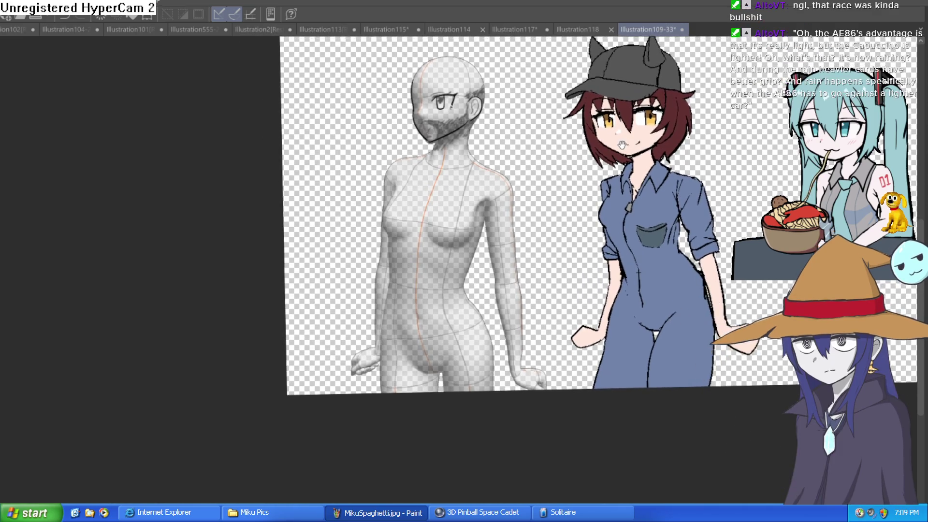
{"action": "key", "text": "ctrl+plus"}
{"action": "key", "text": "ctrl+plus"}
{"action": "key", "text": "ctrl+plus"}
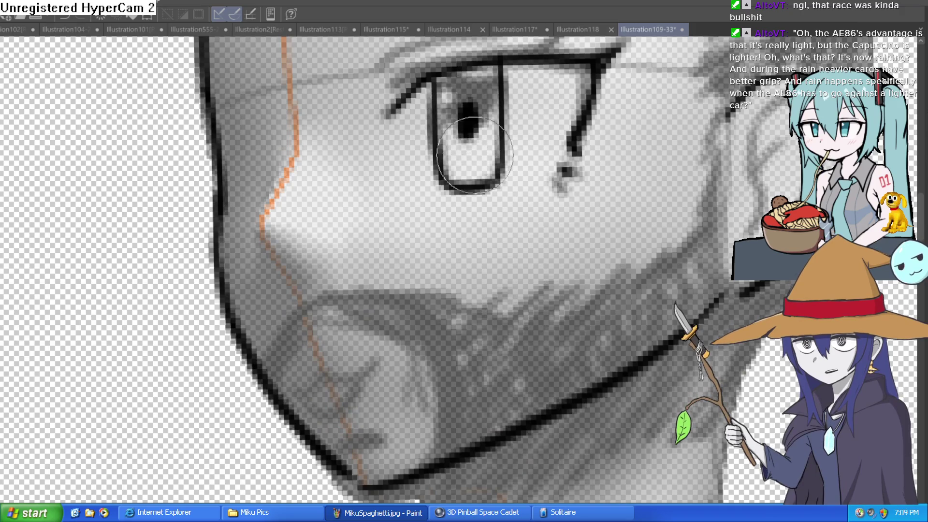
{"action": "left_click_drag", "start_coordinate": [520, 155], "coordinate": [492, 120]}
{"action": "key", "text": "ctrl+minus"}
{"action": "key", "text": "ctrl+minus"}
{"action": "key", "text": "ctrl+minus"}
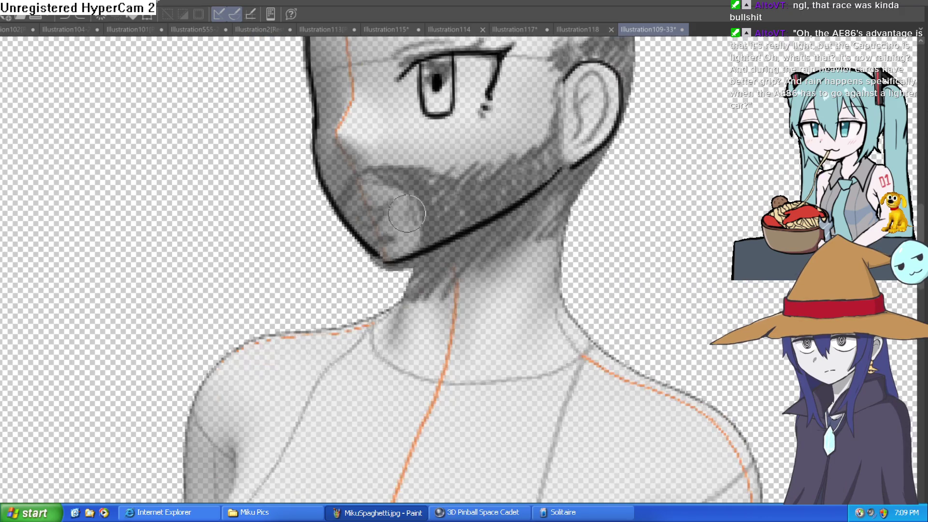
{"action": "mouse_move", "coordinate": [353, 216]}
{"action": "left_mouse_down"}
{"action": "mouse_move", "coordinate": [398, 202]}
{"action": "mouse_move", "coordinate": [391, 238]}
{"action": "left_mouse_up"}
{"action": "mouse_move", "coordinate": [599, 86]}
{"action": "left_mouse_down"}
{"action": "mouse_move", "coordinate": [556, 161]}
{"action": "mouse_move", "coordinate": [532, 175]}
{"action": "mouse_move", "coordinate": [550, 153]}
{"action": "mouse_move", "coordinate": [544, 212]}
{"action": "left_mouse_up"}
{"action": "left_click_drag", "start_coordinate": [536, 167], "coordinate": [534, 212]}
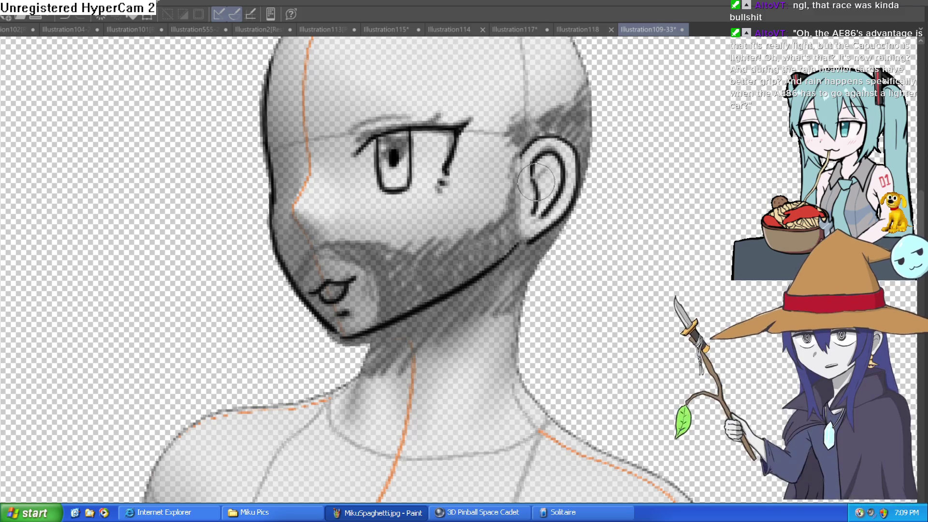
{"action": "left_click_drag", "start_coordinate": [541, 170], "coordinate": [595, 151]}
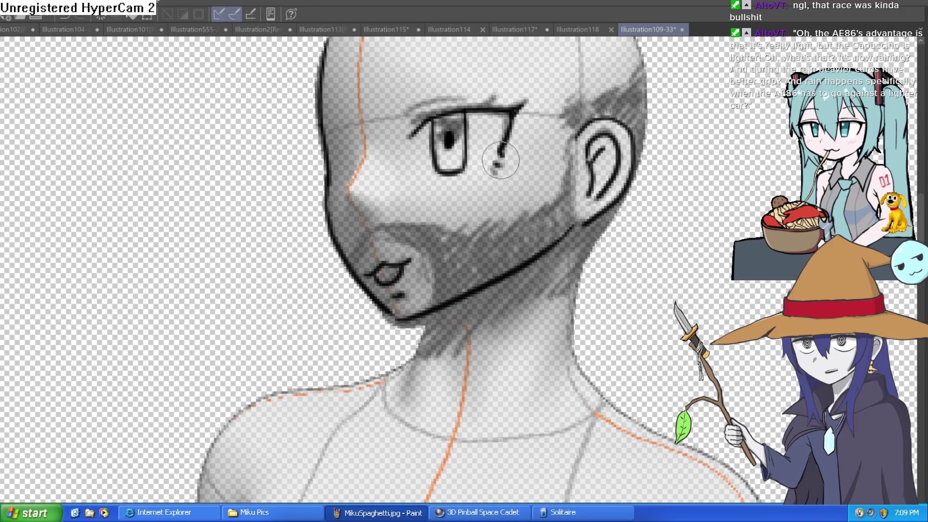
Ink the left and right edges of the neck
{"action": "scroll", "coordinate": [493, 242], "scroll_direction": "down", "scroll_amount": 2}
{"action": "left_click_drag", "start_coordinate": [420, 241], "coordinate": [410, 284]}
{"action": "mouse_move", "coordinate": [580, 186]}
{"action": "left_mouse_down"}
{"action": "mouse_move", "coordinate": [572, 230]}
{"action": "mouse_move", "coordinate": [592, 306]}
{"action": "left_mouse_up"}
{"action": "mouse_move", "coordinate": [600, 170]}
{"action": "left_mouse_down"}
{"action": "mouse_move", "coordinate": [591, 239]}
{"action": "mouse_move", "coordinate": [636, 431]}
{"action": "mouse_move", "coordinate": [601, 430]}
{"action": "mouse_move", "coordinate": [631, 316]}
{"action": "left_mouse_up"}
Add an eyebrow dash, darken the tick beside the eye, and trim the diagonal eyebrow stroke
{"action": "left_click", "coordinate": [499, 185]}
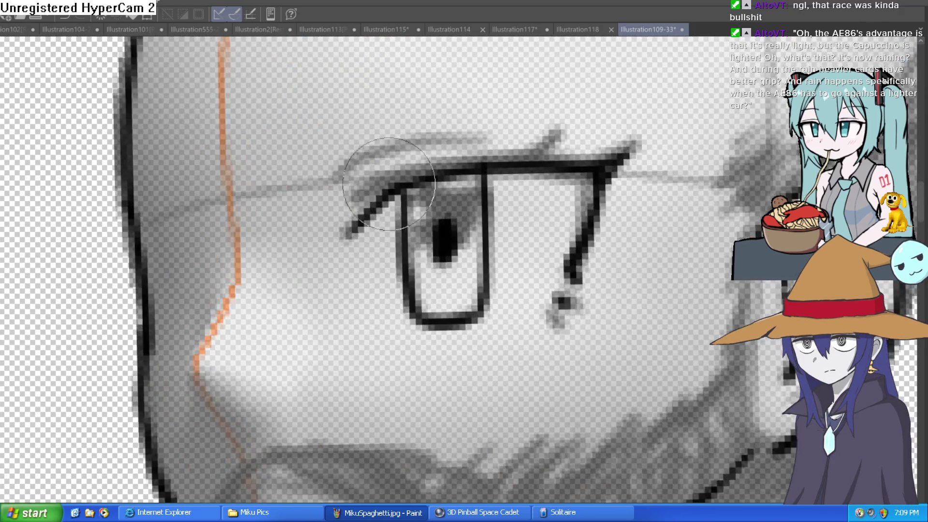
{"action": "left_click_drag", "start_coordinate": [415, 147], "coordinate": [463, 145]}
{"action": "mouse_move", "coordinate": [551, 157]}
{"action": "left_mouse_down"}
{"action": "mouse_move", "coordinate": [561, 127]}
{"action": "mouse_move", "coordinate": [559, 155]}
{"action": "mouse_move", "coordinate": [580, 155]}
{"action": "mouse_move", "coordinate": [589, 168]}
{"action": "mouse_move", "coordinate": [645, 139]}
{"action": "left_mouse_up"}
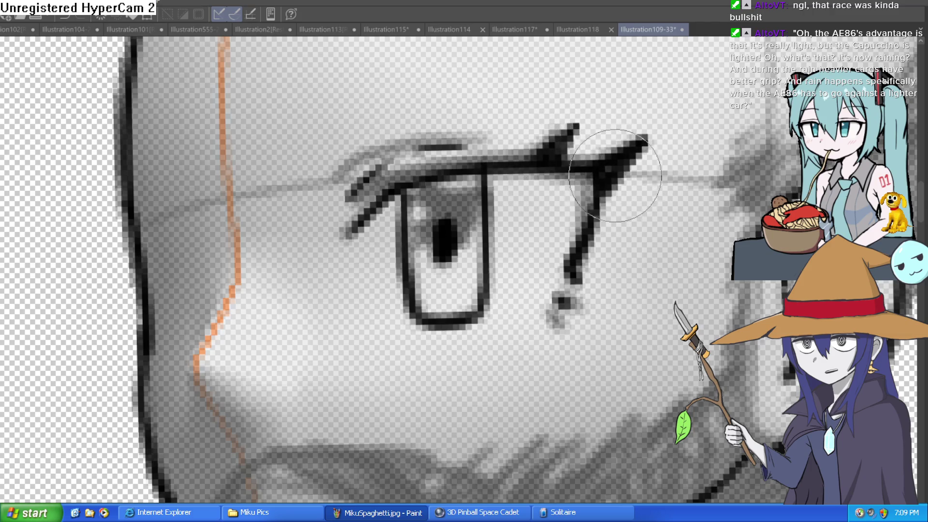
{"action": "scroll", "coordinate": [619, 209], "scroll_direction": "down", "scroll_amount": 3}
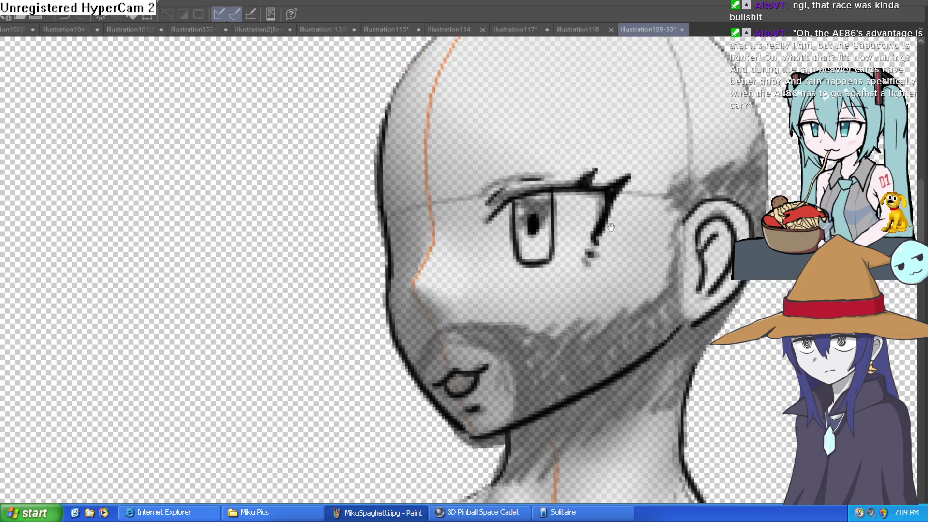
{"action": "scroll", "coordinate": [621, 203], "scroll_direction": "up", "scroll_amount": 4}
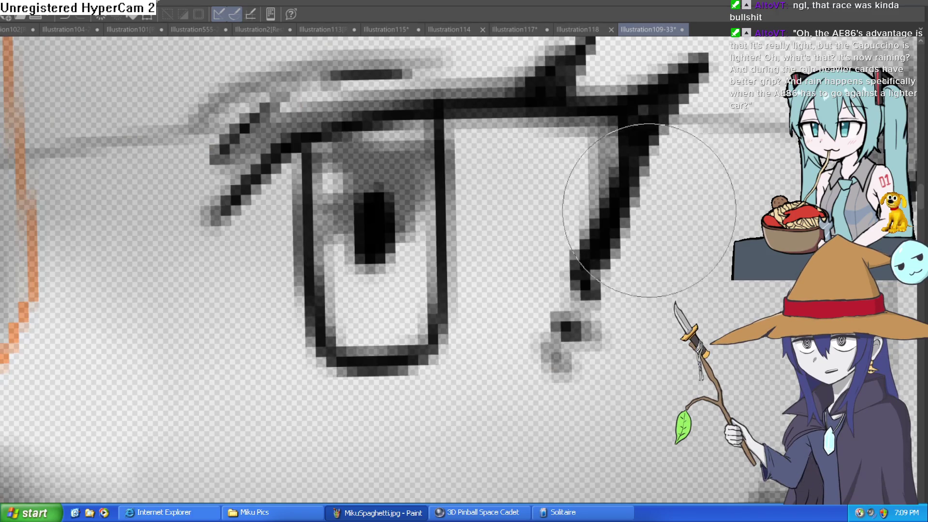
{"action": "left_click_drag", "start_coordinate": [633, 202], "coordinate": [628, 213]}
{"action": "left_click_drag", "start_coordinate": [623, 256], "coordinate": [623, 275]}
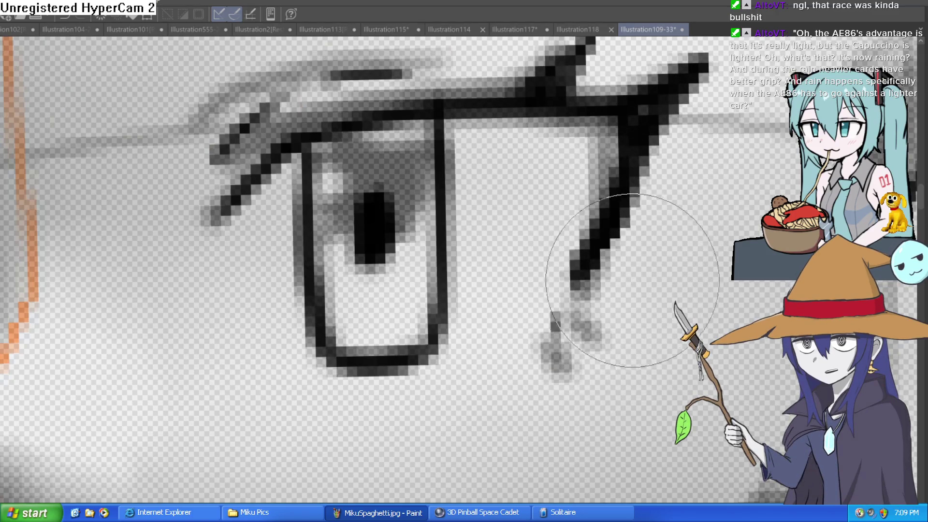
Redraw the mark under the eye as two dashes
{"action": "scroll", "coordinate": [628, 256], "scroll_direction": "down", "scroll_amount": 1}
{"action": "scroll", "coordinate": [638, 236], "scroll_direction": "up", "scroll_amount": 1}
{"action": "scroll", "coordinate": [639, 236], "scroll_direction": "down", "scroll_amount": 2}
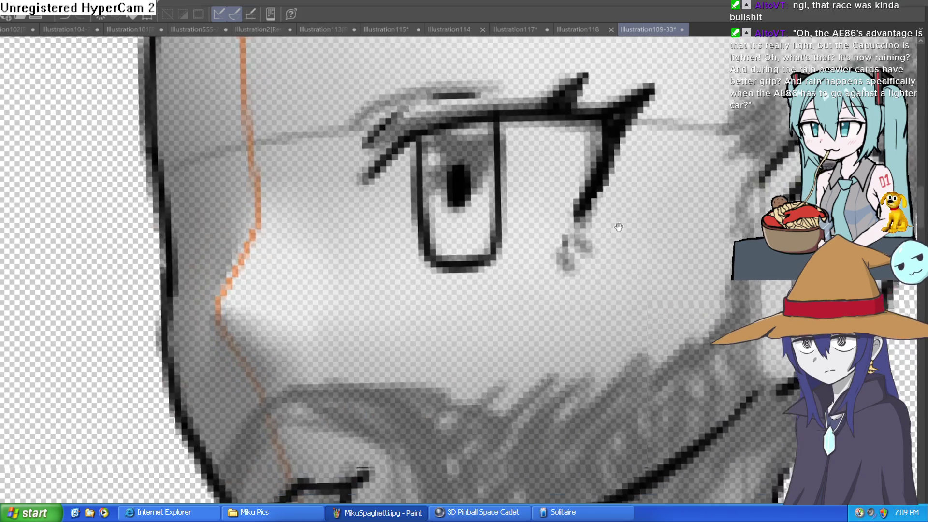
{"action": "scroll", "coordinate": [555, 183], "scroll_direction": "down", "scroll_amount": 2}
{"action": "left_click_drag", "start_coordinate": [556, 193], "coordinate": [529, 227]}
{"action": "scroll", "coordinate": [456, 321], "scroll_direction": "down", "scroll_amount": 3}
{"action": "left_click_drag", "start_coordinate": [457, 321], "coordinate": [425, 196]}
{"action": "scroll", "coordinate": [379, 162], "scroll_direction": "up", "scroll_amount": 2}
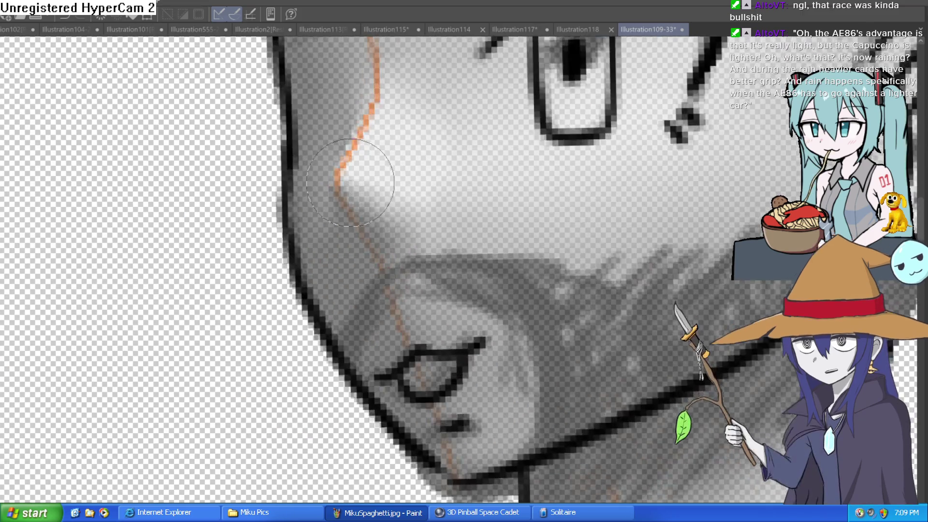
{"action": "scroll", "coordinate": [380, 163], "scroll_direction": "up", "scroll_amount": 1}
{"action": "scroll", "coordinate": [380, 162], "scroll_direction": "down", "scroll_amount": 3}
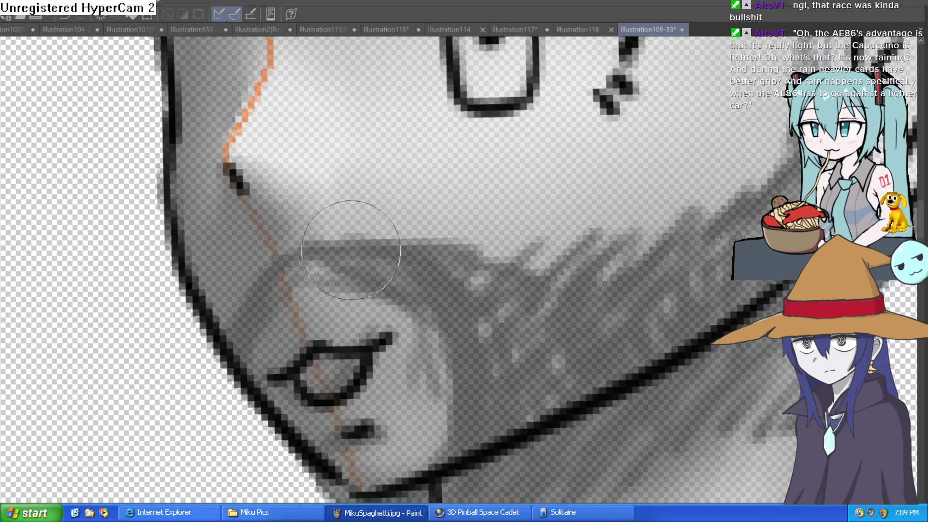
Hatch beard shading across the cheek, jaw, chin and to the right of the mouth
{"action": "scroll", "coordinate": [398, 260], "scroll_direction": "up", "scroll_amount": 2}
{"action": "mouse_move", "coordinate": [265, 272]}
{"action": "left_mouse_down"}
{"action": "mouse_move", "coordinate": [207, 309]}
{"action": "mouse_move", "coordinate": [249, 280]}
{"action": "mouse_move", "coordinate": [368, 294]}
{"action": "mouse_move", "coordinate": [421, 319]}
{"action": "mouse_move", "coordinate": [456, 382]}
{"action": "left_mouse_up"}
{"action": "mouse_move", "coordinate": [437, 333]}
{"action": "left_mouse_down"}
{"action": "mouse_move", "coordinate": [456, 416]}
{"action": "mouse_move", "coordinate": [435, 483]}
{"action": "left_mouse_up"}
{"action": "mouse_move", "coordinate": [334, 251]}
{"action": "left_mouse_down"}
{"action": "mouse_move", "coordinate": [480, 278]}
{"action": "mouse_move", "coordinate": [621, 217]}
{"action": "mouse_move", "coordinate": [673, 221]}
{"action": "mouse_move", "coordinate": [715, 198]}
{"action": "left_mouse_up"}
{"action": "mouse_move", "coordinate": [686, 242]}
{"action": "left_mouse_down"}
{"action": "mouse_move", "coordinate": [773, 174]}
{"action": "mouse_move", "coordinate": [488, 297]}
{"action": "mouse_move", "coordinate": [532, 236]}
{"action": "mouse_move", "coordinate": [522, 71]}
{"action": "left_mouse_up"}
Shade the stubble and hair behind the ear down toward the neck
{"action": "mouse_move", "coordinate": [605, 82]}
{"action": "left_mouse_down"}
{"action": "mouse_move", "coordinate": [528, 188]}
{"action": "mouse_move", "coordinate": [512, 140]}
{"action": "mouse_move", "coordinate": [626, 88]}
{"action": "mouse_move", "coordinate": [569, 129]}
{"action": "mouse_move", "coordinate": [564, 149]}
{"action": "mouse_move", "coordinate": [559, 135]}
{"action": "mouse_move", "coordinate": [548, 148]}
{"action": "mouse_move", "coordinate": [570, 218]}
{"action": "mouse_move", "coordinate": [570, 329]}
{"action": "left_mouse_up"}
{"action": "mouse_move", "coordinate": [567, 274]}
{"action": "left_mouse_down"}
{"action": "mouse_move", "coordinate": [577, 134]}
{"action": "mouse_move", "coordinate": [565, 338]}
{"action": "mouse_move", "coordinate": [609, 140]}
{"action": "mouse_move", "coordinate": [500, 291]}
{"action": "mouse_move", "coordinate": [324, 260]}
{"action": "left_mouse_up"}
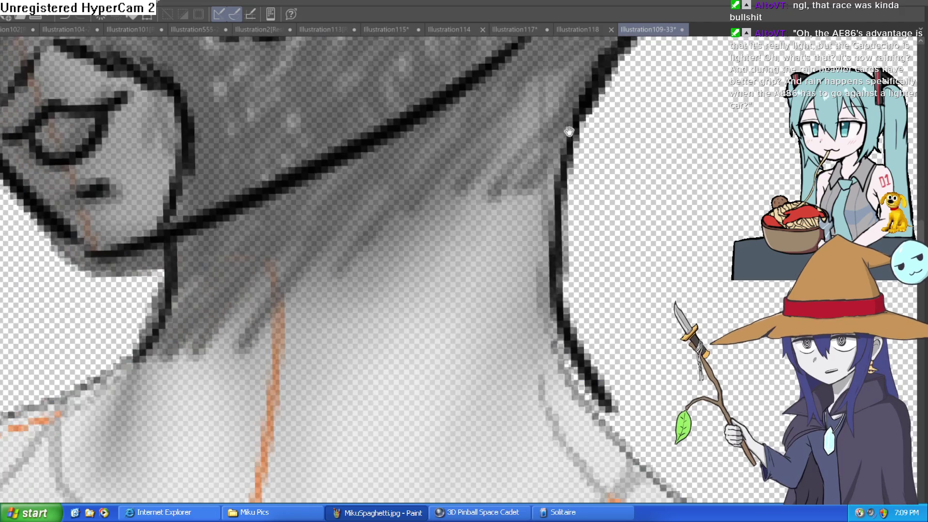
{"action": "mouse_move", "coordinate": [153, 355]}
{"action": "left_mouse_down"}
{"action": "mouse_move", "coordinate": [195, 296]}
{"action": "mouse_move", "coordinate": [346, 186]}
{"action": "mouse_move", "coordinate": [439, 140]}
{"action": "mouse_move", "coordinate": [491, 140]}
{"action": "mouse_move", "coordinate": [527, 126]}
{"action": "left_mouse_up"}
{"action": "scroll", "coordinate": [581, 167], "scroll_direction": "down", "scroll_amount": 5}
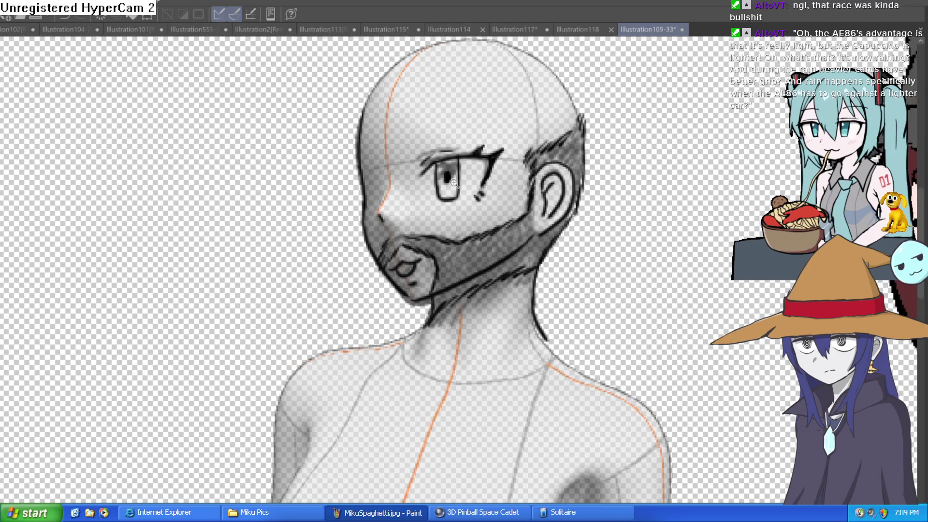
{"action": "scroll", "coordinate": [455, 184], "scroll_direction": "up", "scroll_amount": 3}
{"action": "scroll", "coordinate": [393, 211], "scroll_direction": "up", "scroll_amount": 2}
{"action": "mouse_move", "coordinate": [374, 257]}
{"action": "left_mouse_down"}
{"action": "mouse_move", "coordinate": [389, 239]}
{"action": "mouse_move", "coordinate": [468, 289]}
{"action": "left_mouse_up"}
{"action": "scroll", "coordinate": [468, 289], "scroll_direction": "down", "scroll_amount": 3}
{"action": "scroll", "coordinate": [513, 252], "scroll_direction": "up", "scroll_amount": 3}
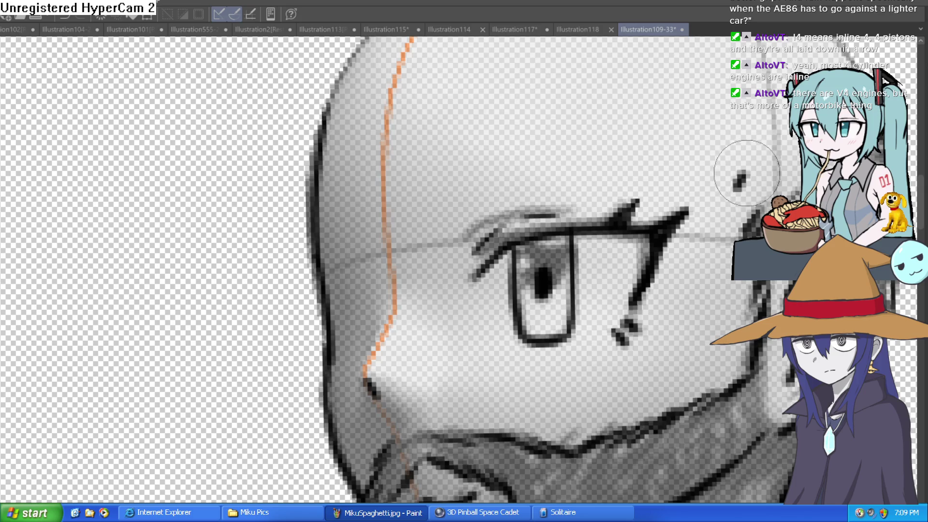
Ink over the orange nose guide lines
{"action": "scroll", "coordinate": [757, 174], "scroll_direction": "down", "scroll_amount": 5}
{"action": "scroll", "coordinate": [628, 154], "scroll_direction": "up", "scroll_amount": 4}
{"action": "scroll", "coordinate": [560, 138], "scroll_direction": "down", "scroll_amount": 1}
{"action": "left_click_drag", "start_coordinate": [560, 138], "coordinate": [502, 140]}
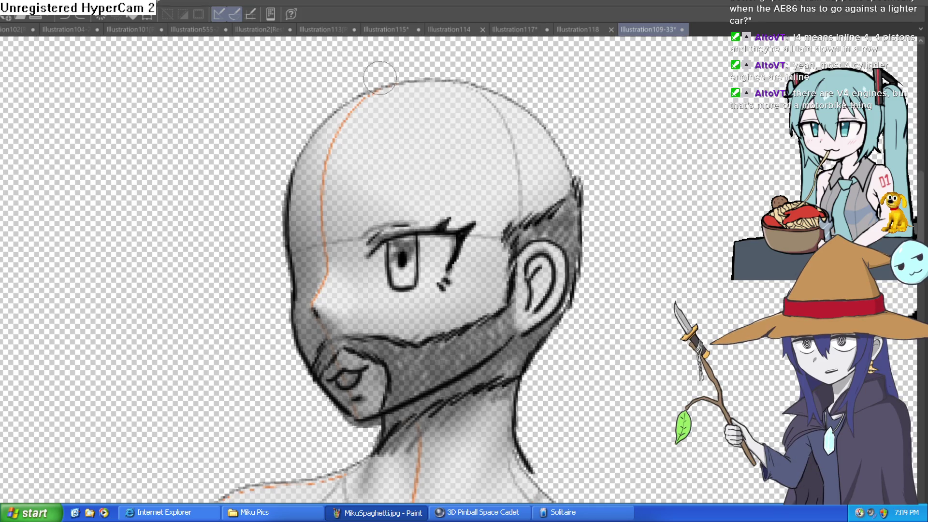
{"action": "scroll", "coordinate": [538, 76], "scroll_direction": "down", "scroll_amount": 3}
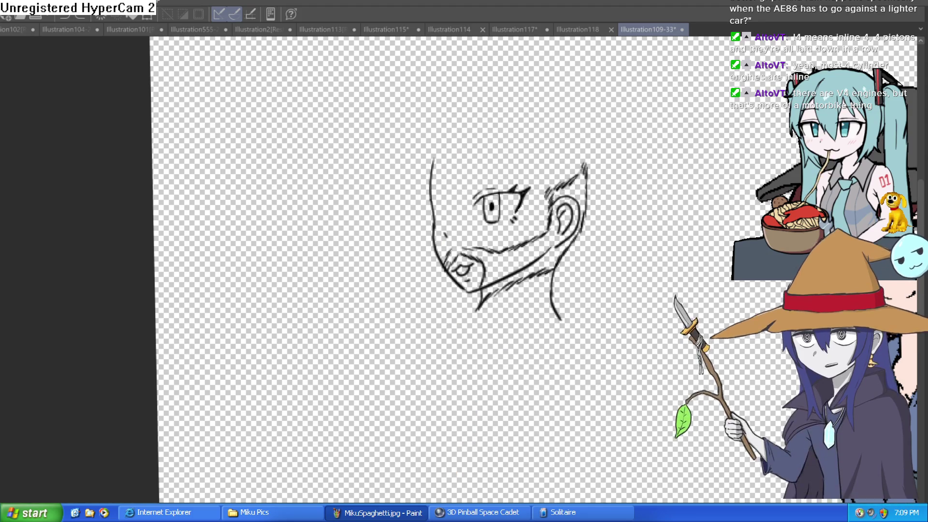
{"action": "scroll", "coordinate": [450, 205], "scroll_direction": "up", "scroll_amount": 3}
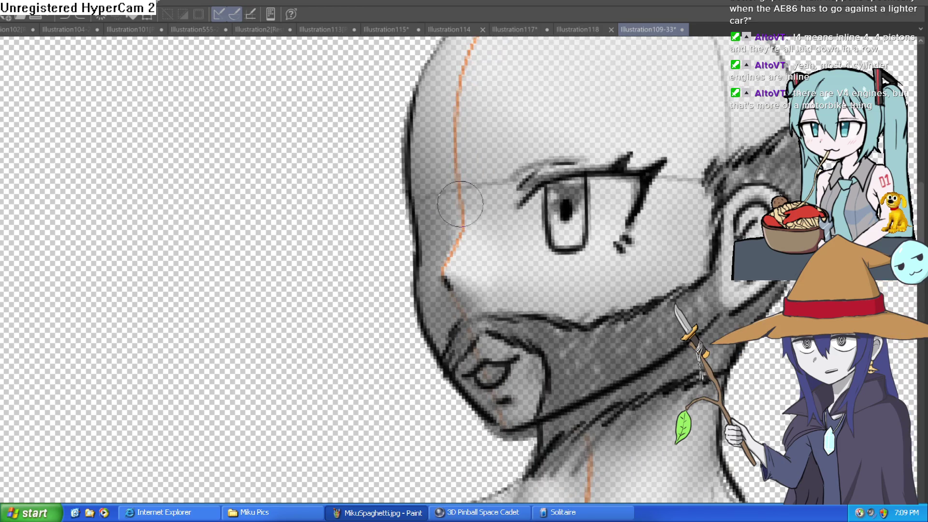
{"action": "left_click_drag", "start_coordinate": [462, 193], "coordinate": [442, 274]}
{"action": "left_click_drag", "start_coordinate": [499, 180], "coordinate": [459, 232]}
Ink the top and right outline of the head, re-inking the skull line darker
{"action": "scroll", "coordinate": [498, 192], "scroll_direction": "down", "scroll_amount": 1}
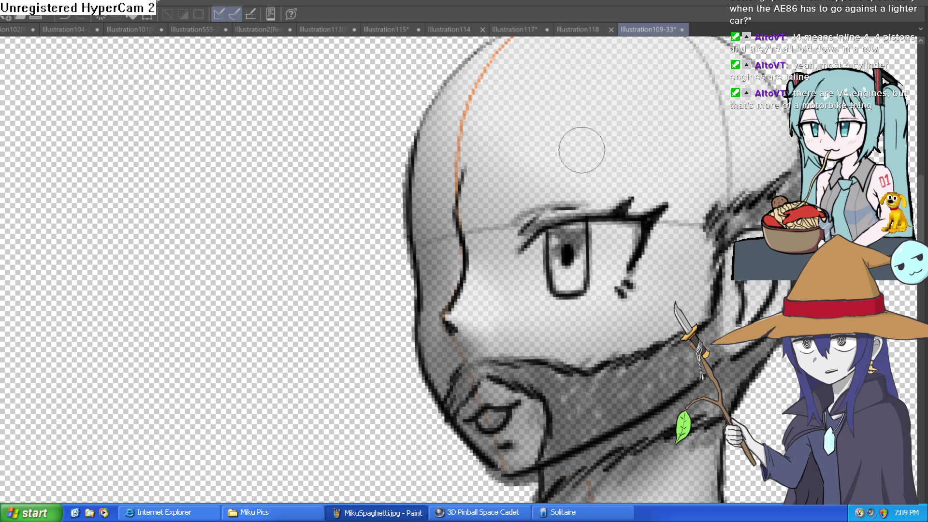
{"action": "scroll", "coordinate": [487, 246], "scroll_direction": "up", "scroll_amount": 1}
{"action": "scroll", "coordinate": [487, 246], "scroll_direction": "down", "scroll_amount": 1}
{"action": "mouse_move", "coordinate": [358, 228]}
{"action": "left_mouse_down"}
{"action": "mouse_move", "coordinate": [400, 145]}
{"action": "mouse_move", "coordinate": [531, 95]}
{"action": "left_mouse_up"}
{"action": "left_click_drag", "start_coordinate": [603, 104], "coordinate": [555, 136]}
{"action": "mouse_move", "coordinate": [723, 289]}
{"action": "left_mouse_down"}
{"action": "mouse_move", "coordinate": [706, 232]}
{"action": "mouse_move", "coordinate": [657, 179]}
{"action": "mouse_move", "coordinate": [548, 126]}
{"action": "left_mouse_up"}
{"action": "scroll", "coordinate": [548, 126], "scroll_direction": "down", "scroll_amount": 1}
{"action": "key", "text": "minus"}
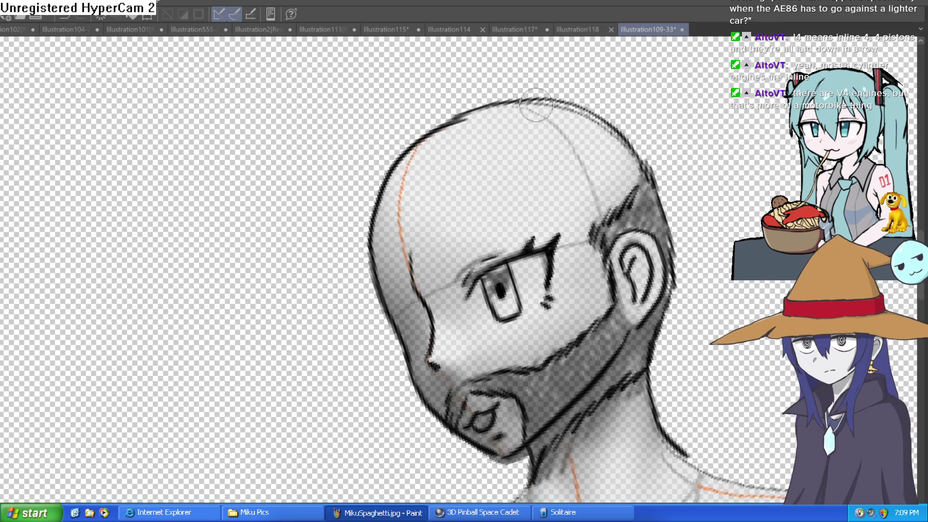
{"action": "scroll", "coordinate": [496, 115], "scroll_direction": "up", "scroll_amount": 3}
{"action": "mouse_move", "coordinate": [517, 93]}
{"action": "left_mouse_down"}
{"action": "mouse_move", "coordinate": [424, 155]}
{"action": "mouse_move", "coordinate": [444, 139]}
{"action": "left_mouse_up"}
{"action": "scroll", "coordinate": [596, 145], "scroll_direction": "down", "scroll_amount": 5}
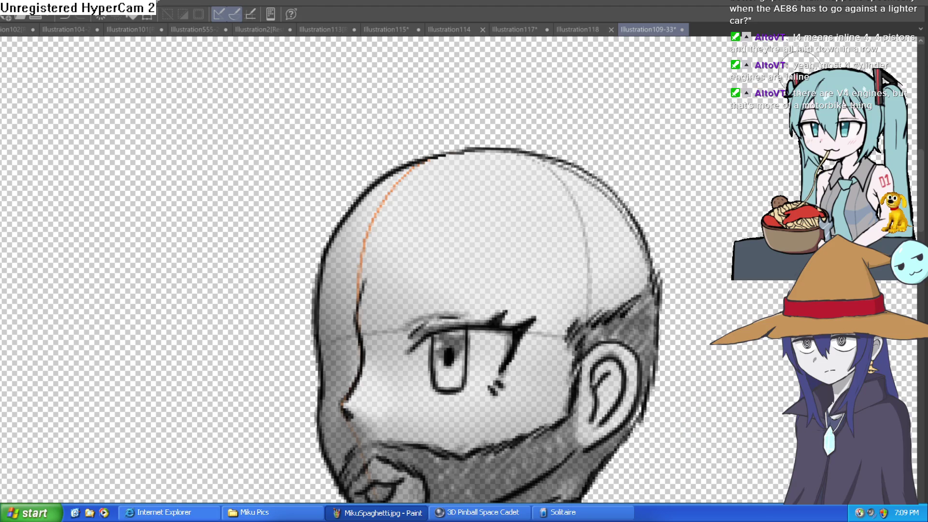
{"action": "scroll", "coordinate": [663, 208], "scroll_direction": "down", "scroll_amount": 3}
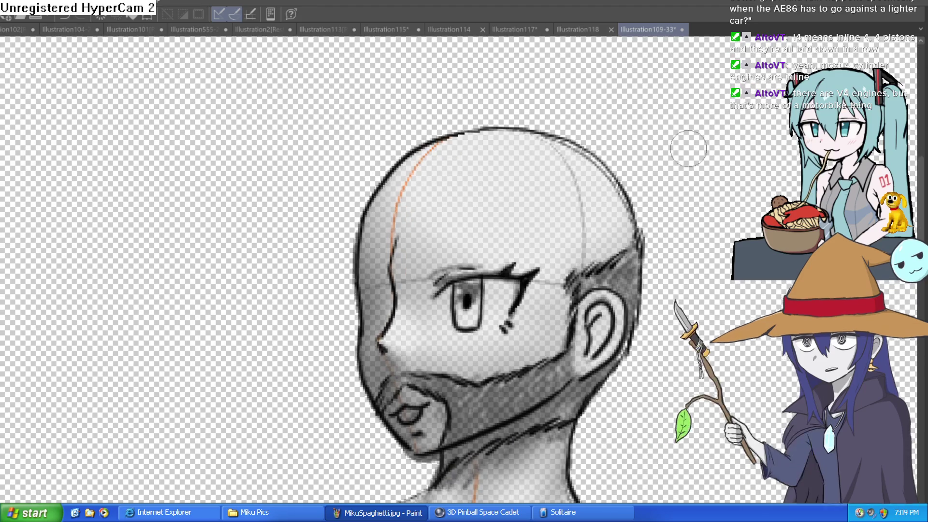
{"action": "left_click_drag", "start_coordinate": [689, 247], "coordinate": [662, 133]}
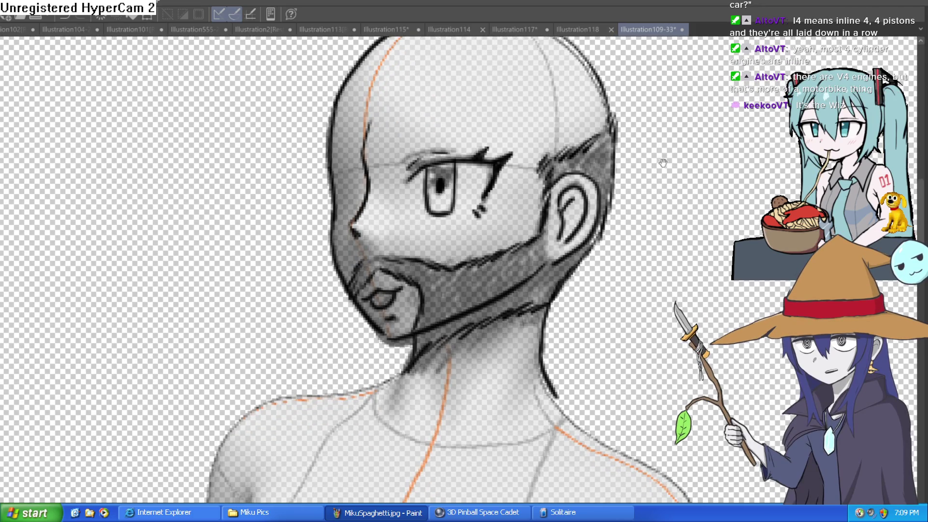
{"action": "scroll", "coordinate": [604, 200], "scroll_direction": "down", "scroll_amount": 4}
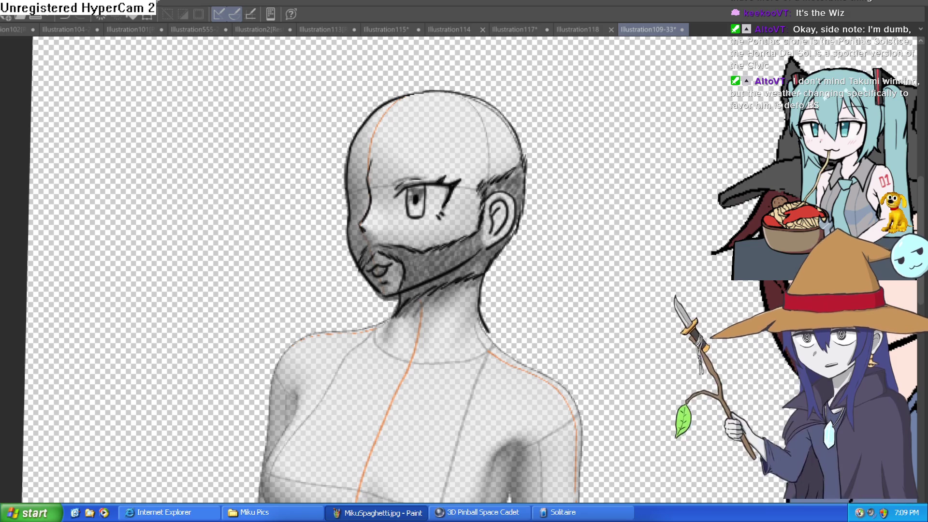
{"action": "scroll", "coordinate": [677, 371], "scroll_direction": "down", "scroll_amount": 2}
{"action": "scroll", "coordinate": [586, 331], "scroll_direction": "up", "scroll_amount": 3}
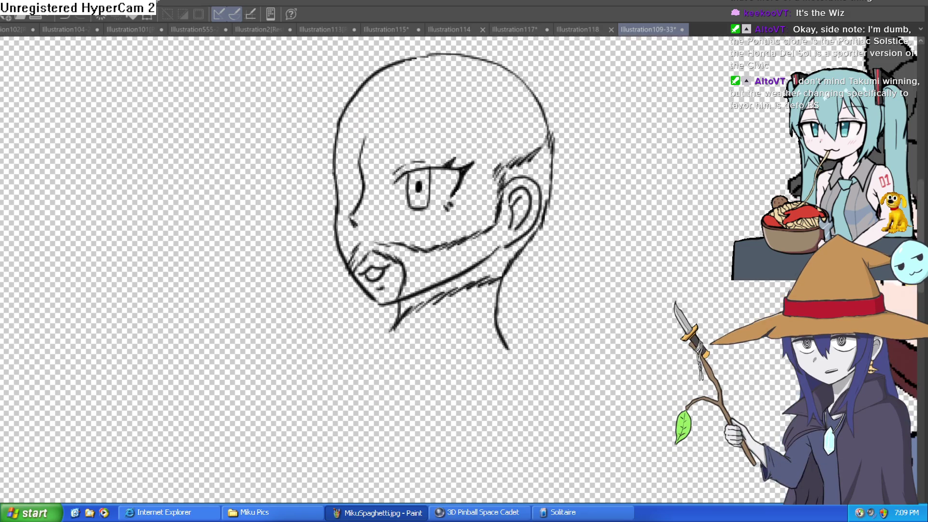
{"action": "scroll", "coordinate": [625, 348], "scroll_direction": "down", "scroll_amount": 1}
{"action": "scroll", "coordinate": [584, 254], "scroll_direction": "up", "scroll_amount": 1}
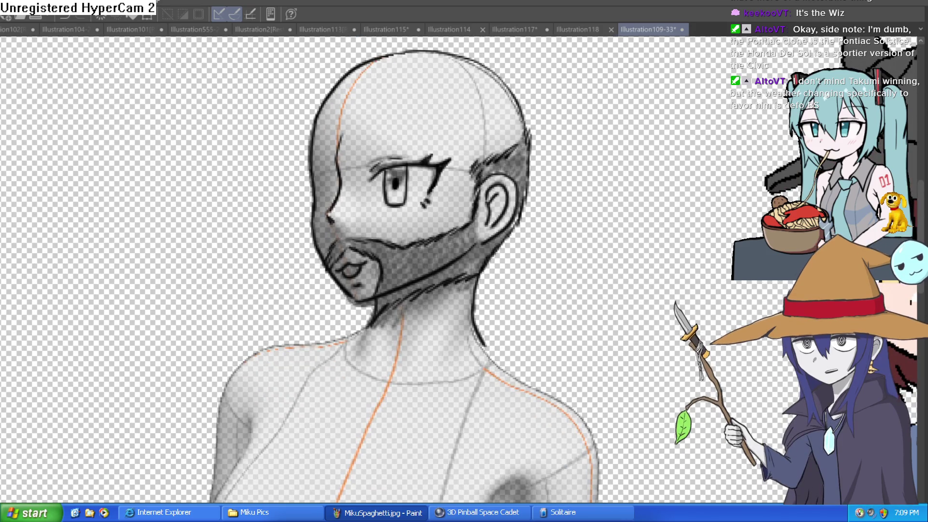
Thicken and darken the eyebrow line
{"action": "scroll", "coordinate": [425, 167], "scroll_direction": "up", "scroll_amount": 5}
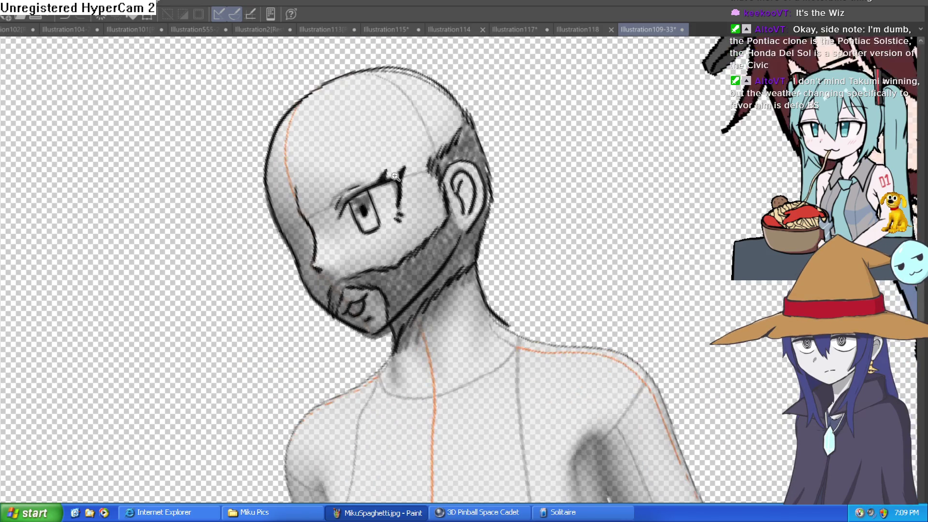
{"action": "mouse_move", "coordinate": [459, 165]}
{"action": "left_mouse_down"}
{"action": "mouse_move", "coordinate": [451, 182]}
{"action": "mouse_move", "coordinate": [414, 124]}
{"action": "mouse_move", "coordinate": [437, 154]}
{"action": "left_mouse_up"}
{"action": "scroll", "coordinate": [269, 207], "scroll_direction": "down", "scroll_amount": 2}
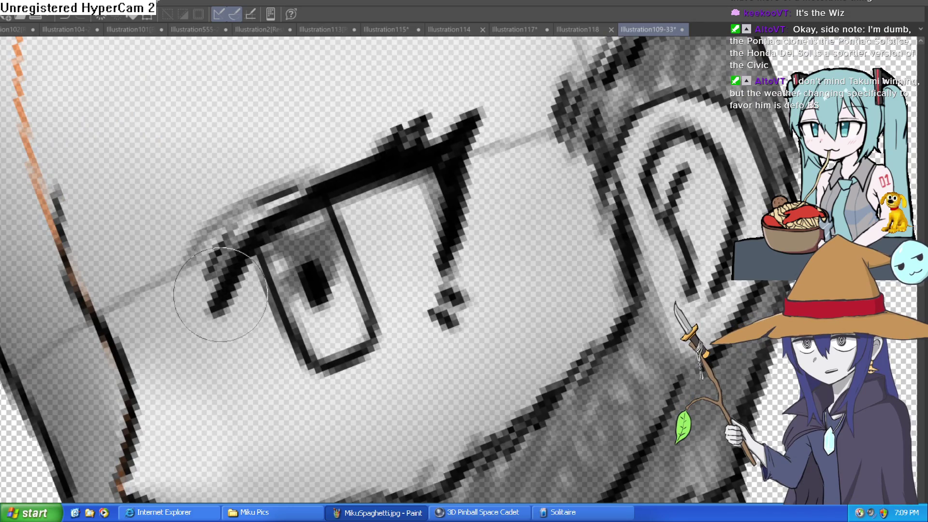
{"action": "scroll", "coordinate": [453, 141], "scroll_direction": "down", "scroll_amount": 3}
{"action": "scroll", "coordinate": [453, 141], "scroll_direction": "down", "scroll_amount": 1}
{"action": "scroll", "coordinate": [483, 184], "scroll_direction": "up", "scroll_amount": 6}
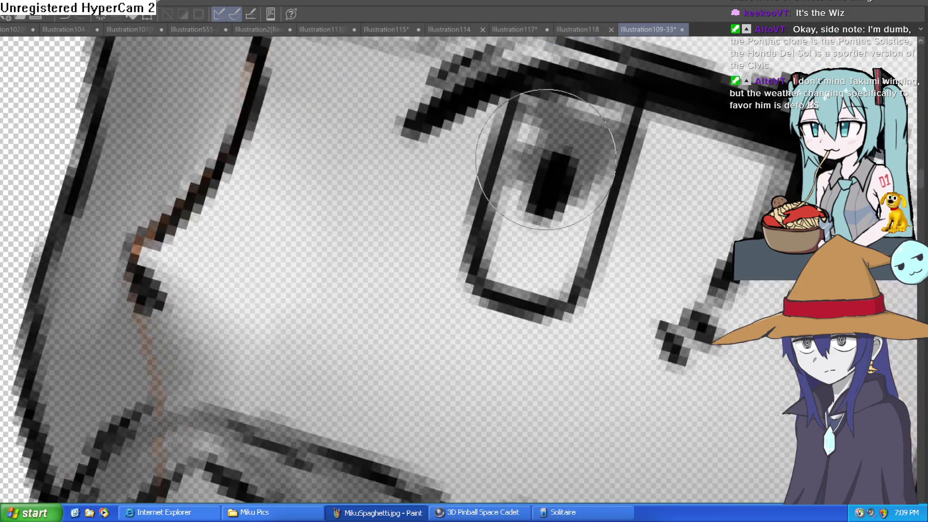
{"action": "scroll", "coordinate": [595, 139], "scroll_direction": "down", "scroll_amount": 3}
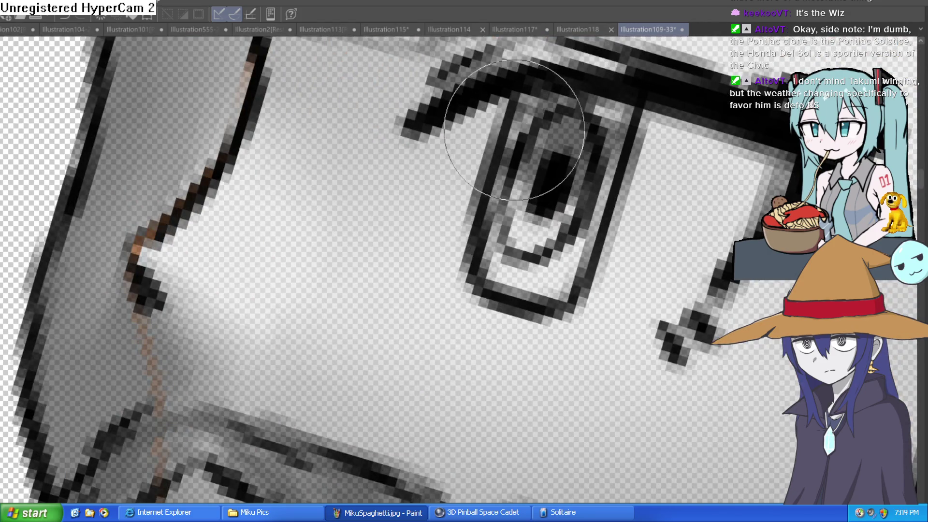
{"action": "scroll", "coordinate": [569, 137], "scroll_direction": "down", "scroll_amount": 3}
{"action": "left_click_drag", "start_coordinate": [570, 136], "coordinate": [613, 95]}
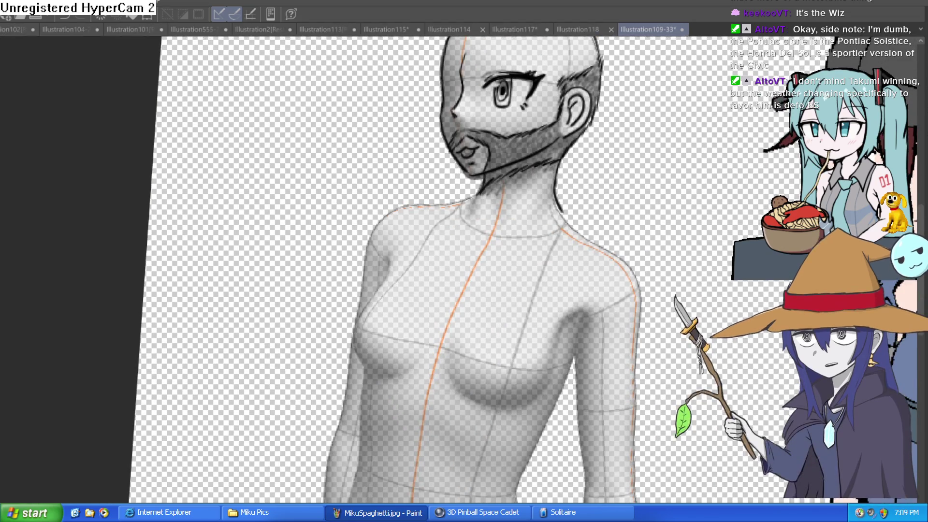
{"action": "left_click_drag", "start_coordinate": [507, 193], "coordinate": [469, 227]}
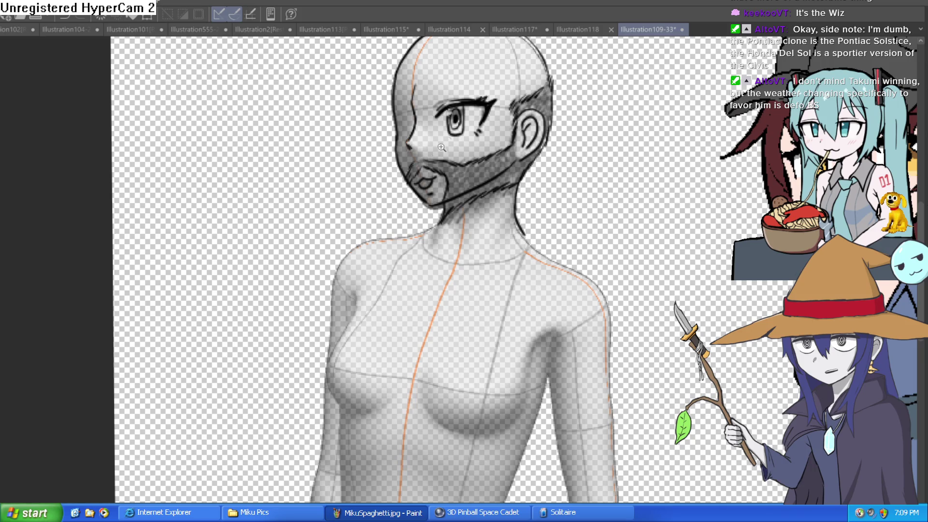
Draw the jagged beard hanging below the chin along the jaw
{"action": "scroll", "coordinate": [441, 148], "scroll_direction": "up", "scroll_amount": 5}
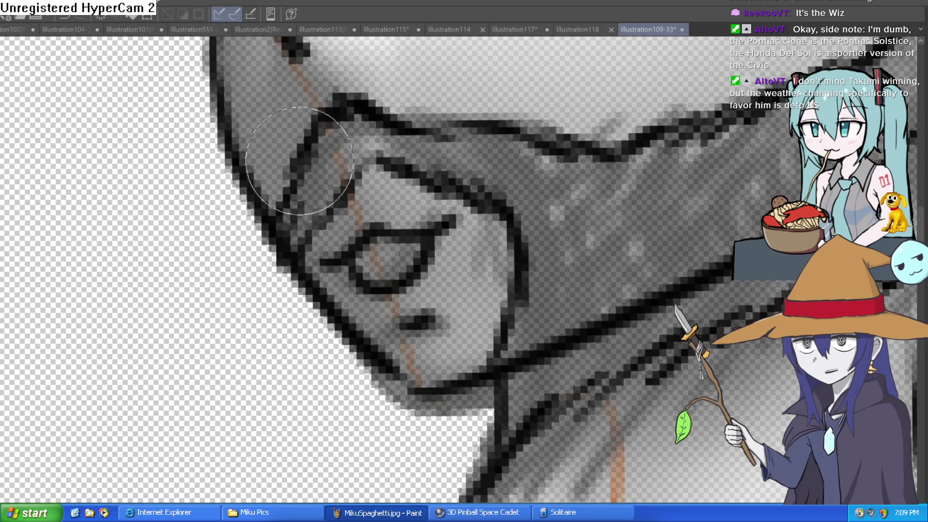
{"action": "scroll", "coordinate": [503, 256], "scroll_direction": "up", "scroll_amount": 1}
{"action": "scroll", "coordinate": [502, 256], "scroll_direction": "down", "scroll_amount": 6}
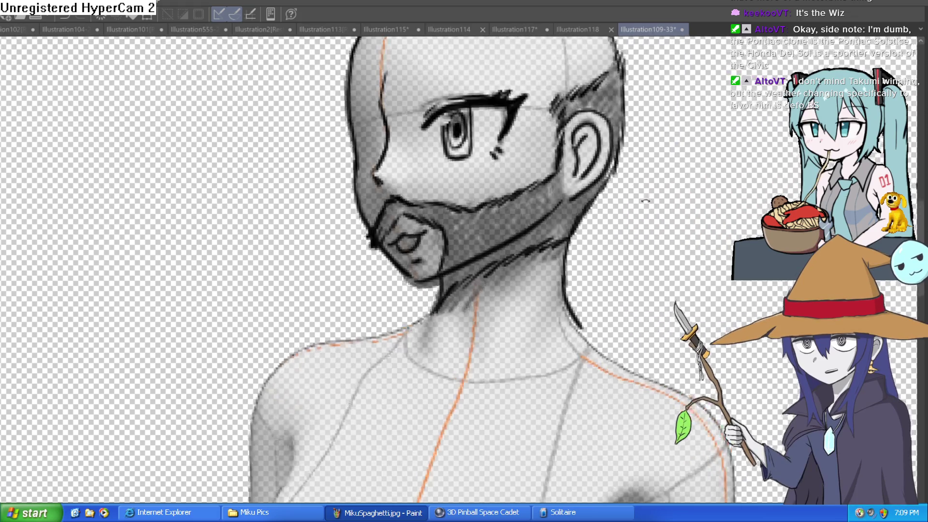
{"action": "mouse_move", "coordinate": [459, 257]}
{"action": "left_mouse_down"}
{"action": "mouse_move", "coordinate": [454, 299]}
{"action": "mouse_move", "coordinate": [551, 203]}
{"action": "mouse_move", "coordinate": [541, 214]}
{"action": "mouse_move", "coordinate": [587, 234]}
{"action": "mouse_move", "coordinate": [567, 290]}
{"action": "mouse_move", "coordinate": [472, 387]}
{"action": "mouse_move", "coordinate": [426, 362]}
{"action": "mouse_move", "coordinate": [403, 325]}
{"action": "mouse_move", "coordinate": [342, 310]}
{"action": "mouse_move", "coordinate": [330, 282]}
{"action": "mouse_move", "coordinate": [367, 242]}
{"action": "mouse_move", "coordinate": [392, 237]}
{"action": "mouse_move", "coordinate": [382, 251]}
{"action": "left_mouse_up"}
{"action": "key", "text": "asciicircum"}
{"action": "key", "text": "asciicircum"}
{"action": "key", "text": "asciicircum"}
{"action": "key", "text": "asciicircum"}
Ink hair strands around the mouth along the jaw and neck
{"action": "mouse_move", "coordinate": [483, 227]}
{"action": "left_mouse_down"}
{"action": "mouse_move", "coordinate": [493, 285]}
{"action": "mouse_move", "coordinate": [513, 300]}
{"action": "left_mouse_up"}
{"action": "left_click_drag", "start_coordinate": [498, 242], "coordinate": [512, 285]}
{"action": "key", "text": "minus"}
{"action": "key", "text": "minus"}
{"action": "key", "text": "minus"}
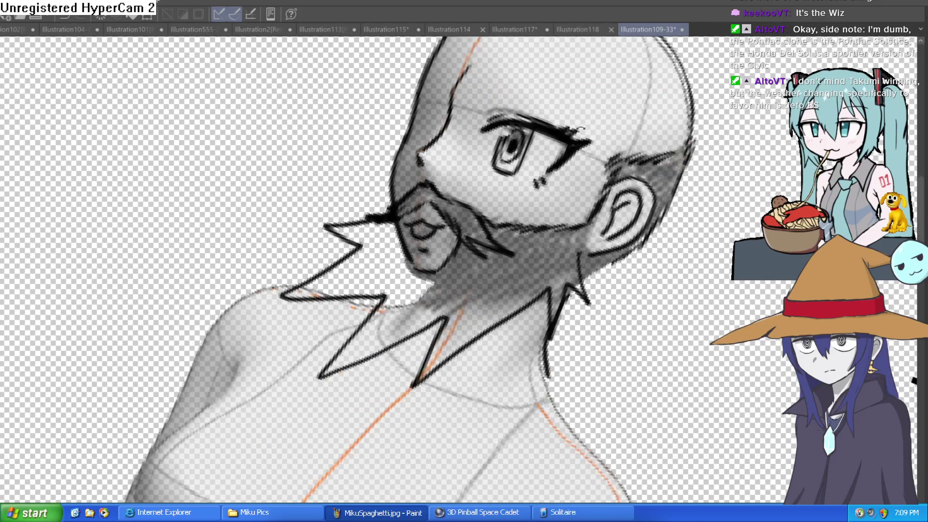
Redraw the jaw's left edge as a thinner line
{"action": "mouse_move", "coordinate": [401, 217]}
{"action": "left_mouse_down"}
{"action": "mouse_move", "coordinate": [358, 275]}
{"action": "mouse_move", "coordinate": [338, 256]}
{"action": "mouse_move", "coordinate": [382, 232]}
{"action": "mouse_move", "coordinate": [367, 252]}
{"action": "mouse_move", "coordinate": [377, 235]}
{"action": "left_mouse_up"}
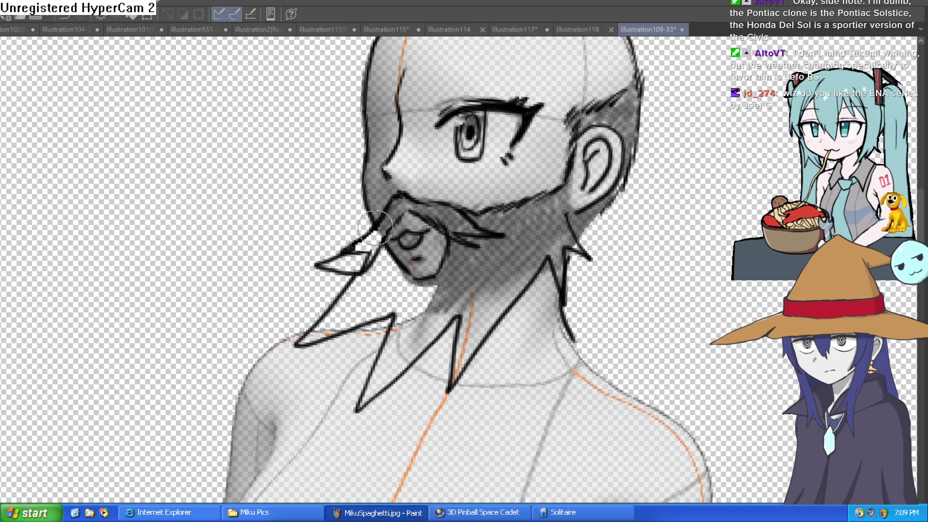
{"action": "key", "text": "ctrl+minus"}
{"action": "key", "text": "ctrl+minus"}
{"action": "key", "text": "ctrl+minus"}
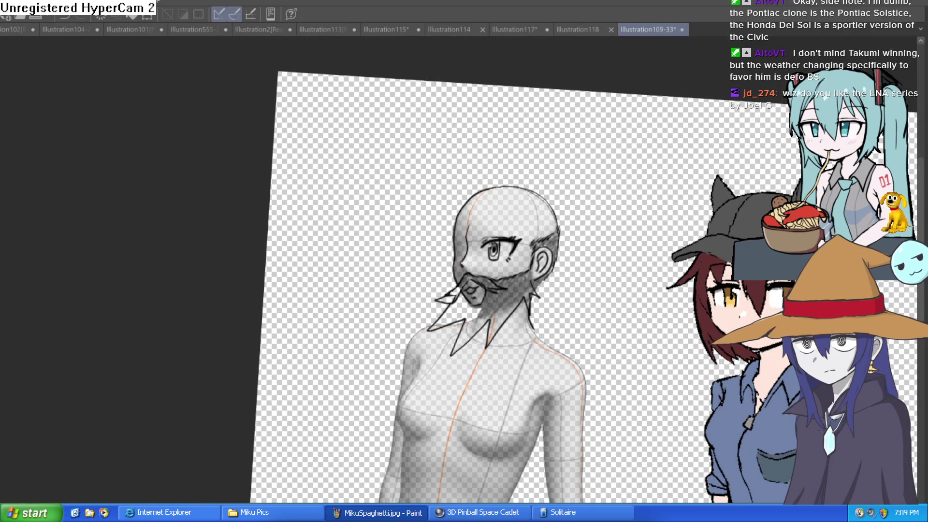
{"action": "key", "text": "ctrl+plus"}
{"action": "key", "text": "ctrl+plus"}
{"action": "key", "text": "ctrl+plus"}
{"action": "left_click_drag", "start_coordinate": [449, 227], "coordinate": [452, 338]}
{"action": "key", "text": "ctrl+z"}
{"action": "left_click_drag", "start_coordinate": [449, 300], "coordinate": [444, 225]}
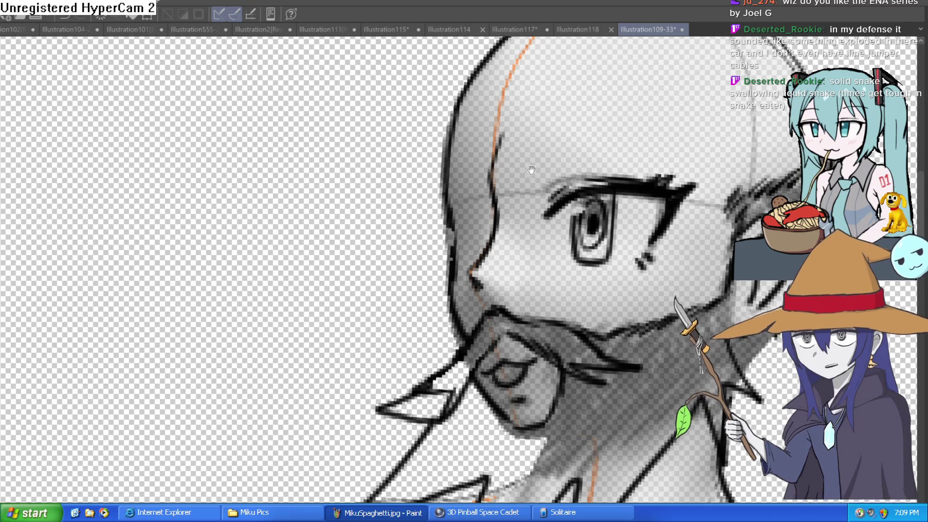
Add zigzag beard strands beside the neck and to the right of the ear
{"action": "left_click_drag", "start_coordinate": [646, 184], "coordinate": [467, 183]}
{"action": "scroll", "coordinate": [468, 182], "scroll_direction": "down", "scroll_amount": 5}
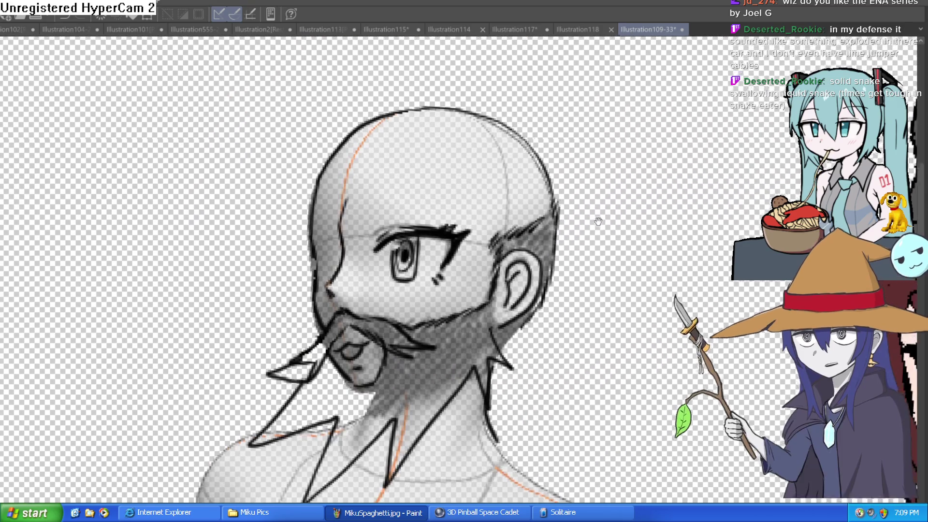
{"action": "left_click_drag", "start_coordinate": [597, 221], "coordinate": [557, 229]}
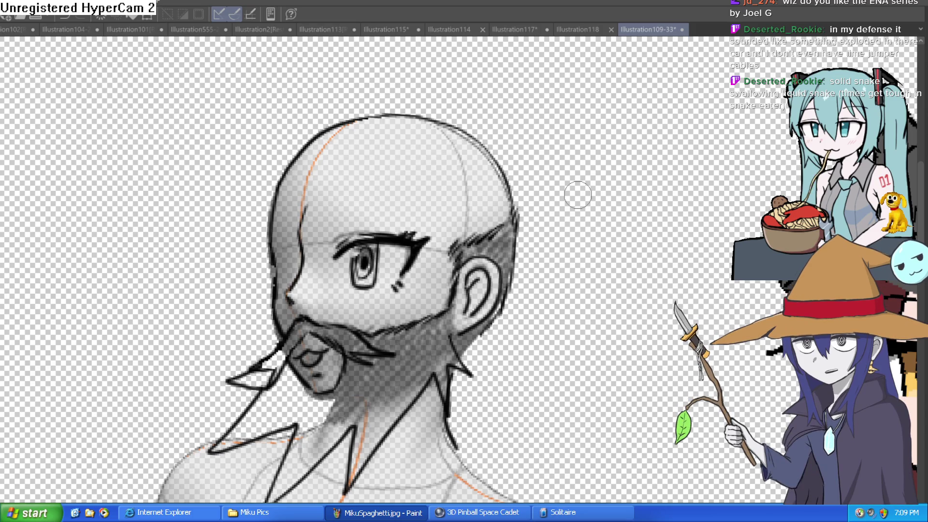
{"action": "mouse_move", "coordinate": [577, 194]}
{"action": "left_mouse_down"}
{"action": "mouse_move", "coordinate": [424, 160]}
{"action": "mouse_move", "coordinate": [444, 304]}
{"action": "left_mouse_up"}
{"action": "scroll", "coordinate": [475, 203], "scroll_direction": "up", "scroll_amount": 3}
{"action": "left_click_drag", "start_coordinate": [410, 261], "coordinate": [445, 305]}
{"action": "left_click_drag", "start_coordinate": [409, 263], "coordinate": [423, 348]}
{"action": "left_click_drag", "start_coordinate": [411, 292], "coordinate": [379, 346]}
{"action": "left_click_drag", "start_coordinate": [363, 278], "coordinate": [379, 340]}
{"action": "scroll", "coordinate": [466, 290], "scroll_direction": "down", "scroll_amount": 3}
Draw the zigzag shirt collar on the chest
{"action": "mouse_move", "coordinate": [414, 280]}
{"action": "left_mouse_down"}
{"action": "mouse_move", "coordinate": [390, 251]}
{"action": "mouse_move", "coordinate": [401, 169]}
{"action": "left_mouse_up"}
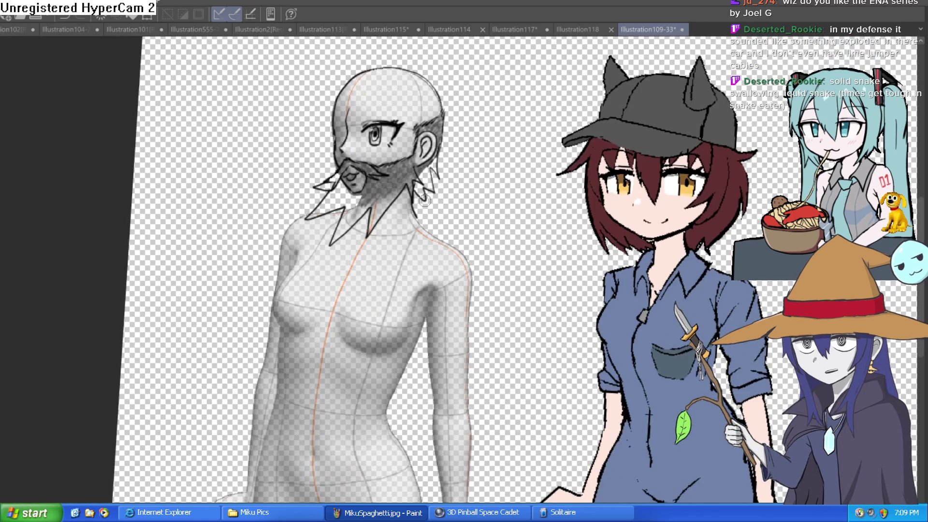
{"action": "scroll", "coordinate": [396, 217], "scroll_direction": "up", "scroll_amount": 3}
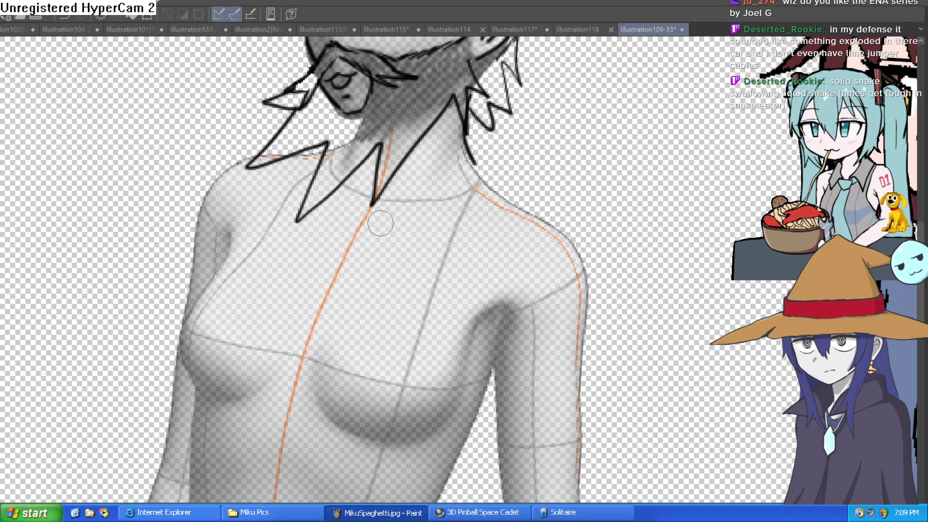
{"action": "mouse_move", "coordinate": [363, 258]}
{"action": "left_mouse_down"}
{"action": "mouse_move", "coordinate": [389, 226]}
{"action": "mouse_move", "coordinate": [478, 167]}
{"action": "mouse_move", "coordinate": [387, 209]}
{"action": "mouse_move", "coordinate": [452, 149]}
{"action": "left_mouse_up"}
{"action": "mouse_move", "coordinate": [383, 223]}
{"action": "left_mouse_down"}
{"action": "mouse_move", "coordinate": [345, 270]}
{"action": "mouse_move", "coordinate": [339, 211]}
{"action": "mouse_move", "coordinate": [294, 254]}
{"action": "mouse_move", "coordinate": [280, 175]}
{"action": "left_mouse_up"}
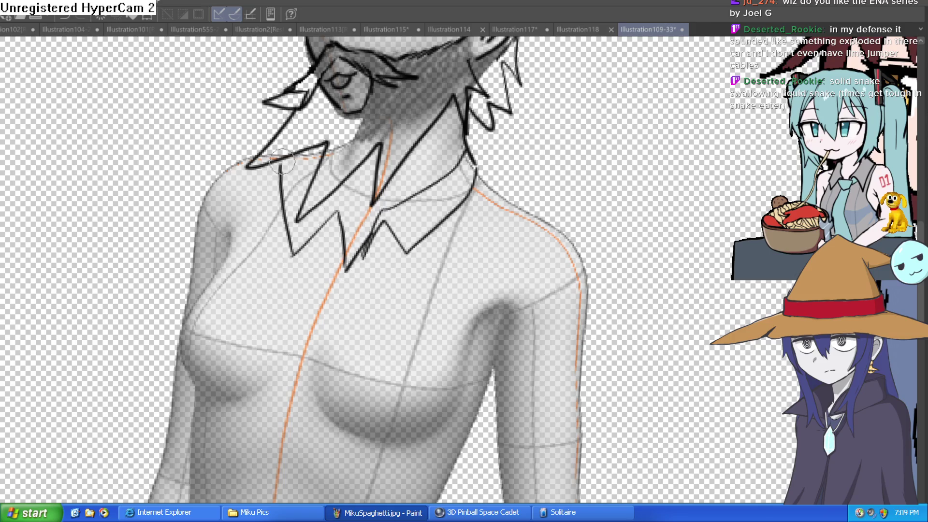
{"action": "left_click_drag", "start_coordinate": [344, 265], "coordinate": [338, 185]}
Outline both shoulders and arms, the shirt sleeve and the armpit line
{"action": "mouse_move", "coordinate": [331, 154]}
{"action": "left_mouse_down"}
{"action": "mouse_move", "coordinate": [241, 168]}
{"action": "mouse_move", "coordinate": [202, 271]}
{"action": "left_mouse_up"}
{"action": "mouse_move", "coordinate": [214, 234]}
{"action": "left_mouse_down"}
{"action": "mouse_move", "coordinate": [179, 194]}
{"action": "mouse_move", "coordinate": [173, 165]}
{"action": "left_mouse_up"}
{"action": "mouse_move", "coordinate": [442, 123]}
{"action": "left_mouse_down"}
{"action": "mouse_move", "coordinate": [483, 145]}
{"action": "mouse_move", "coordinate": [545, 289]}
{"action": "mouse_move", "coordinate": [456, 356]}
{"action": "mouse_move", "coordinate": [463, 260]}
{"action": "left_mouse_up"}
{"action": "mouse_move", "coordinate": [490, 200]}
{"action": "left_mouse_down"}
{"action": "mouse_move", "coordinate": [464, 258]}
{"action": "mouse_move", "coordinate": [467, 208]}
{"action": "left_mouse_up"}
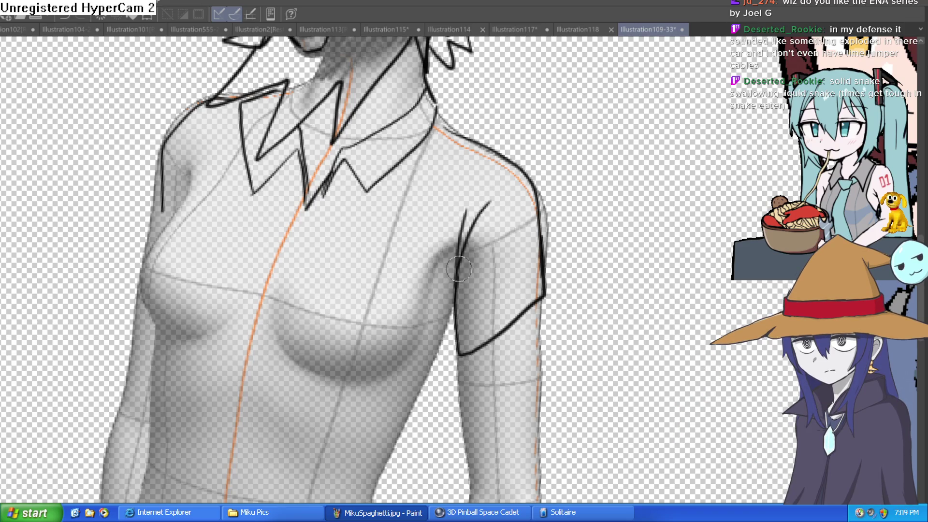
{"action": "left_click_drag", "start_coordinate": [351, 321], "coordinate": [348, 291]}
Sketch fold lines and creases across the left chest and torso
{"action": "mouse_move", "coordinate": [160, 184]}
{"action": "left_mouse_down"}
{"action": "mouse_move", "coordinate": [165, 338]}
{"action": "mouse_move", "coordinate": [177, 395]}
{"action": "left_mouse_up"}
{"action": "left_click_drag", "start_coordinate": [145, 256], "coordinate": [196, 384]}
{"action": "left_click_drag", "start_coordinate": [251, 289], "coordinate": [281, 430]}
{"action": "mouse_move", "coordinate": [328, 357]}
{"action": "left_mouse_down"}
{"action": "mouse_move", "coordinate": [346, 432]}
{"action": "mouse_move", "coordinate": [328, 302]}
{"action": "left_mouse_up"}
{"action": "left_click_drag", "start_coordinate": [452, 161], "coordinate": [421, 213]}
{"action": "mouse_move", "coordinate": [435, 178]}
{"action": "left_mouse_down"}
{"action": "mouse_move", "coordinate": [373, 263]}
{"action": "mouse_move", "coordinate": [357, 331]}
{"action": "mouse_move", "coordinate": [382, 411]}
{"action": "left_mouse_up"}
Draw the left torso contour line, redrawing it once
{"action": "left_click_drag", "start_coordinate": [127, 188], "coordinate": [130, 304]}
{"action": "key", "text": "ctrl+z"}
{"action": "left_click_drag", "start_coordinate": [133, 186], "coordinate": [129, 288]}
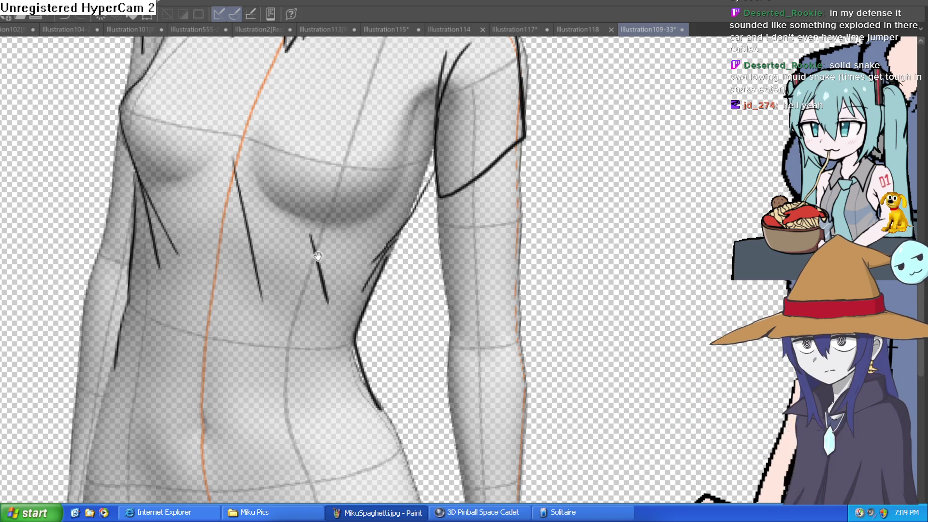
{"action": "scroll", "coordinate": [128, 288], "scroll_direction": "down", "scroll_amount": 3}
{"action": "mouse_move", "coordinate": [446, 224]}
{"action": "left_mouse_down"}
{"action": "mouse_move", "coordinate": [446, 265]}
{"action": "mouse_move", "coordinate": [437, 263]}
{"action": "left_mouse_up"}
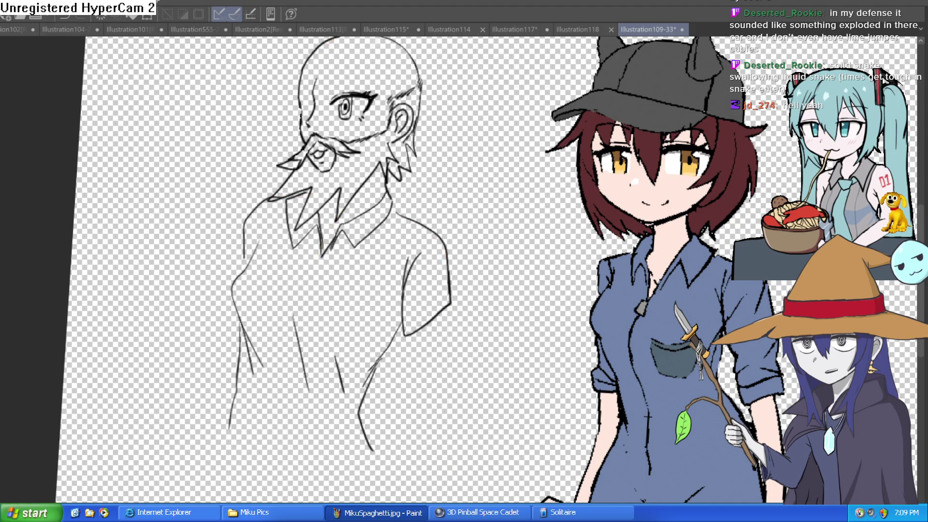
Zoom out, straighten the tilted canvas and recentre the figures
{"action": "scroll", "coordinate": [590, 221], "scroll_direction": "down", "scroll_amount": 3}
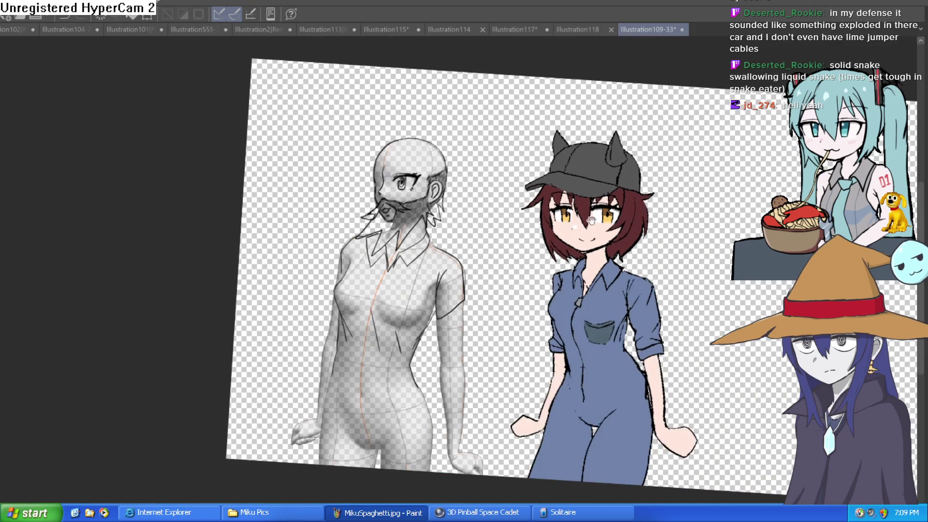
{"action": "left_click_drag", "start_coordinate": [590, 221], "coordinate": [504, 209]}
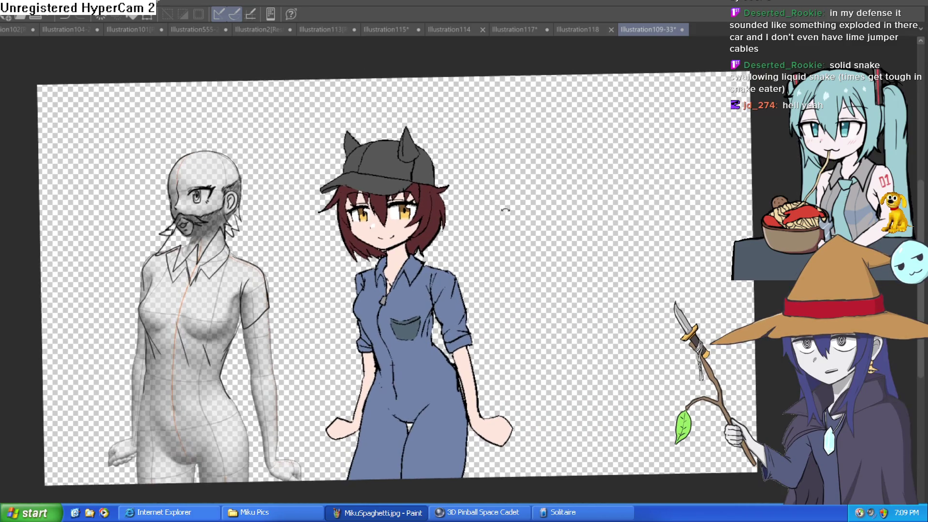
{"action": "scroll", "coordinate": [447, 209], "scroll_direction": "up", "scroll_amount": 5}
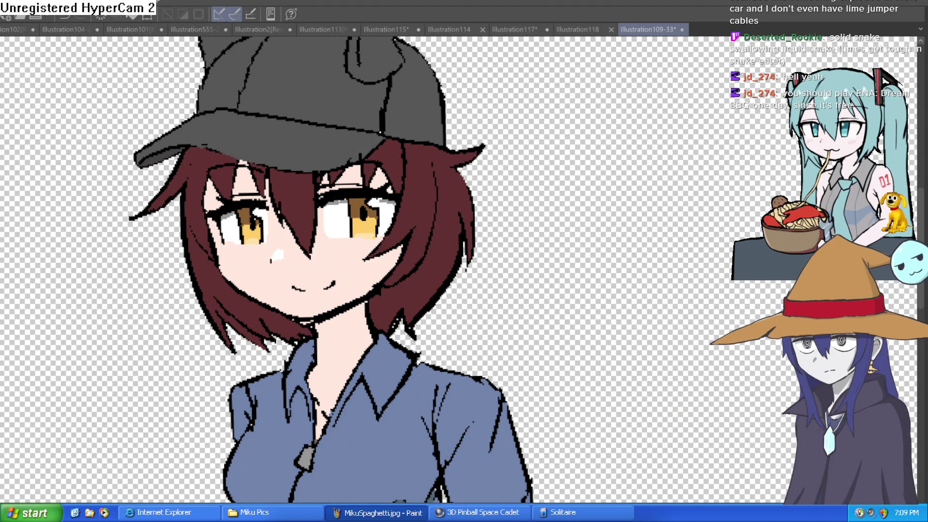
Review the girl illustration at different zoom levels and save it
{"action": "scroll", "coordinate": [546, 227], "scroll_direction": "down", "scroll_amount": 3}
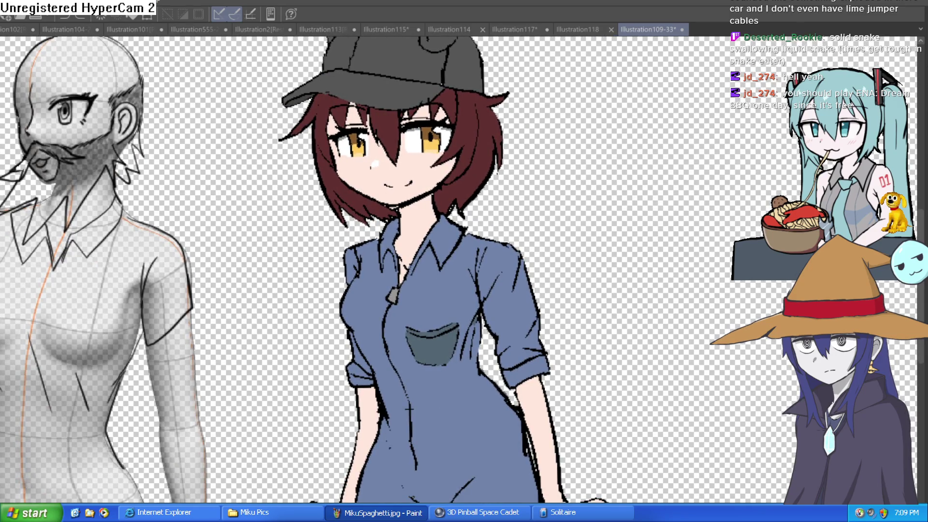
{"action": "left_click_drag", "start_coordinate": [619, 164], "coordinate": [593, 181]}
{"action": "scroll", "coordinate": [591, 181], "scroll_direction": "up", "scroll_amount": 2}
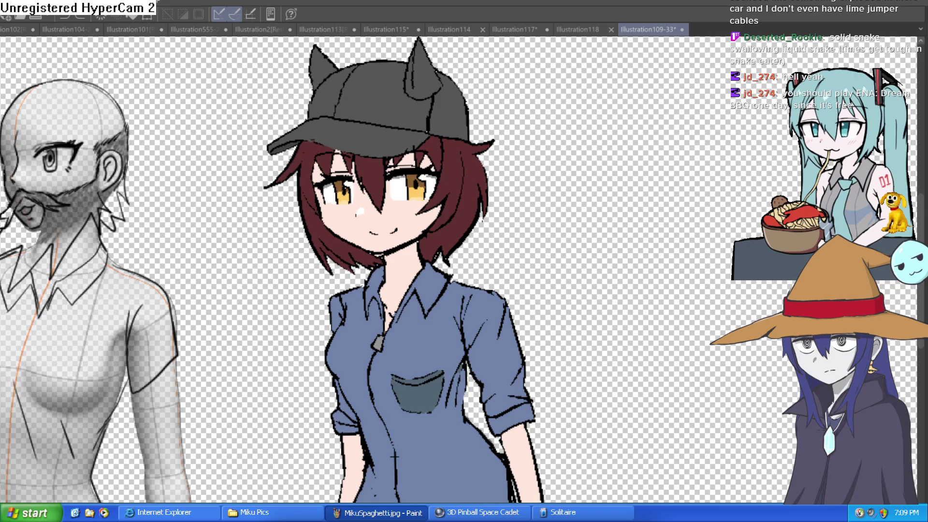
{"action": "scroll", "coordinate": [470, 131], "scroll_direction": "down", "scroll_amount": 4}
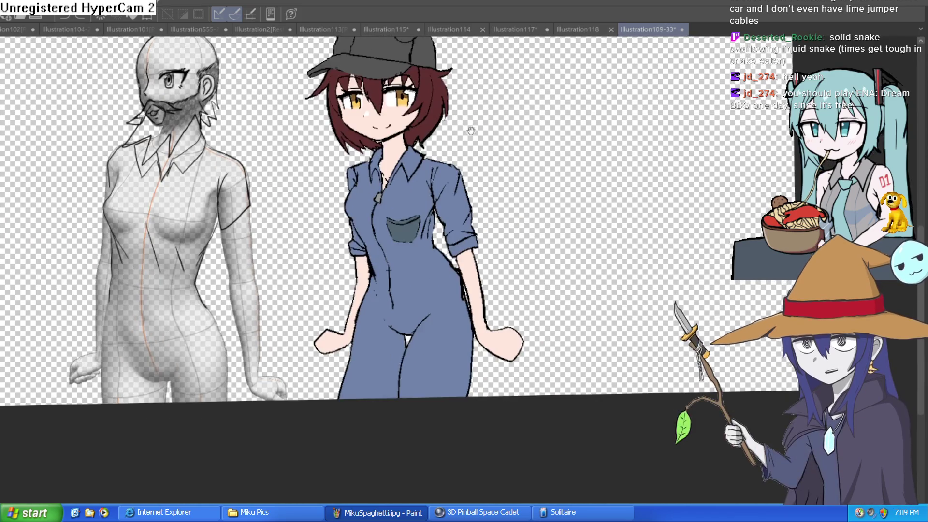
{"action": "scroll", "coordinate": [464, 145], "scroll_direction": "up", "scroll_amount": 3}
{"action": "scroll", "coordinate": [434, 261], "scroll_direction": "up", "scroll_amount": 3}
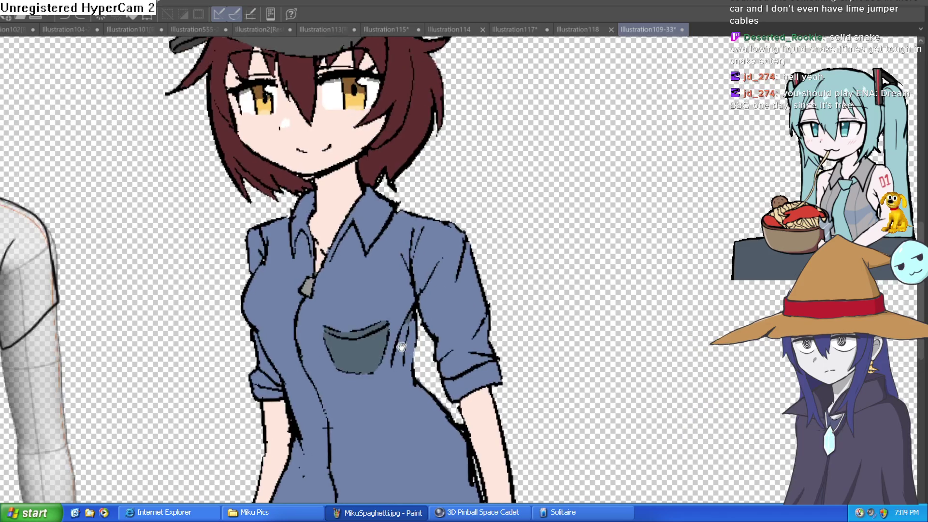
{"action": "scroll", "coordinate": [401, 346], "scroll_direction": "down", "scroll_amount": 5}
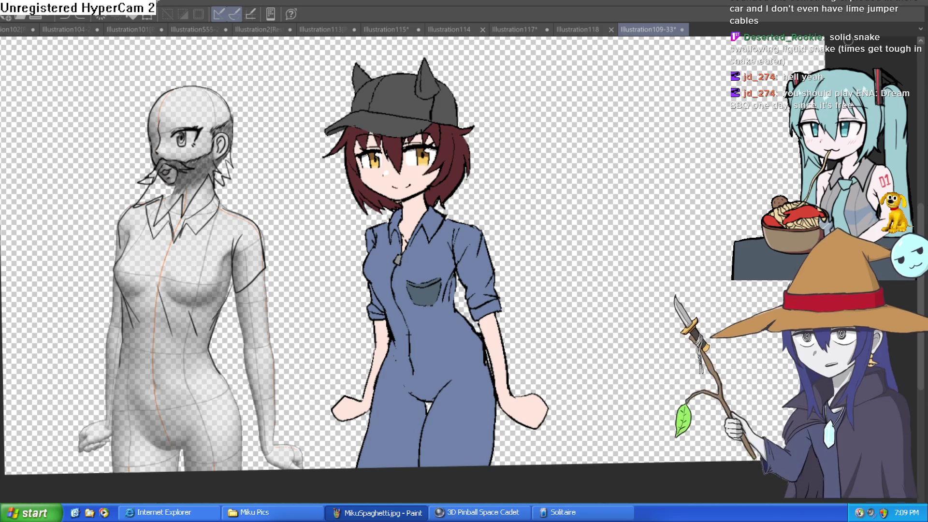
{"action": "key", "text": "ctrl+s"}
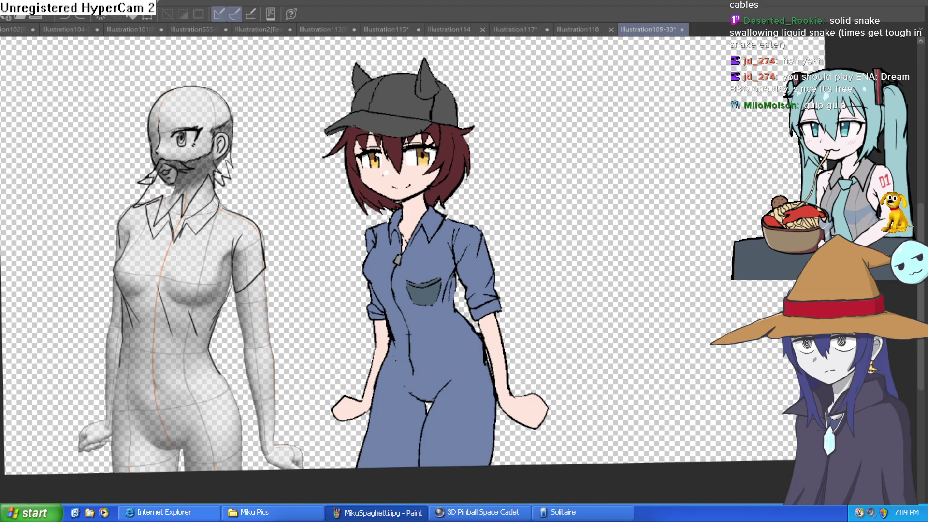
Mirror the view to check proportions, then create the new blank canvas Illustration119
{"action": "key", "text": "ctrl+0"}
{"action": "key", "text": "h"}
{"action": "key", "text": "h"}
{"action": "key", "text": "h"}
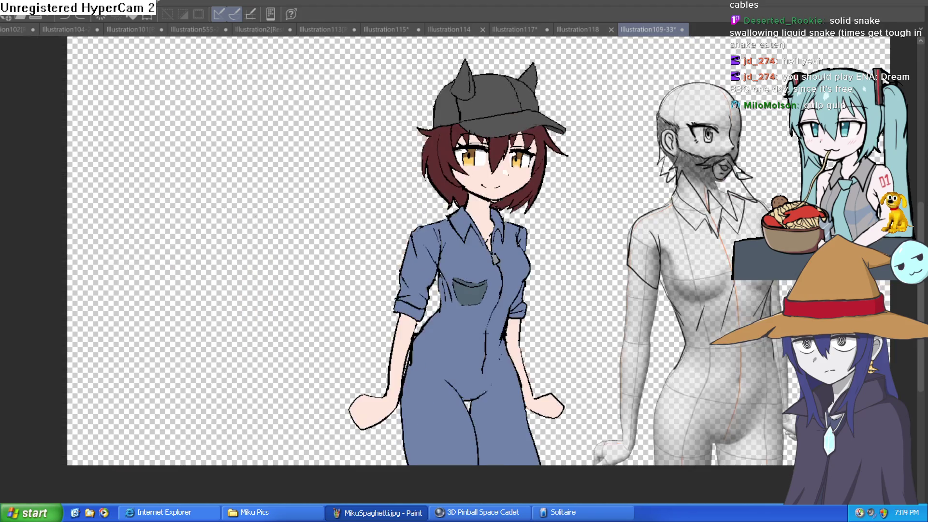
{"action": "key", "text": "h"}
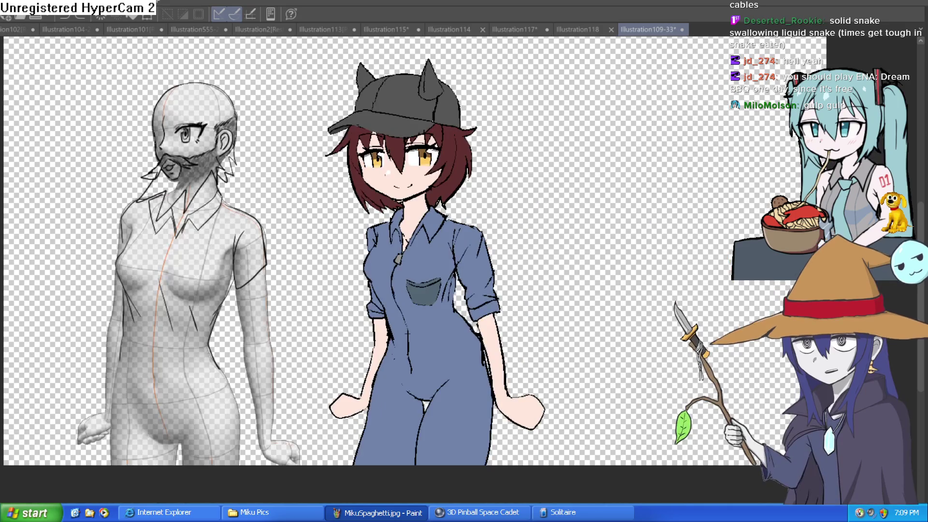
{"action": "left_click_drag", "start_coordinate": [632, 222], "coordinate": [639, 249]}
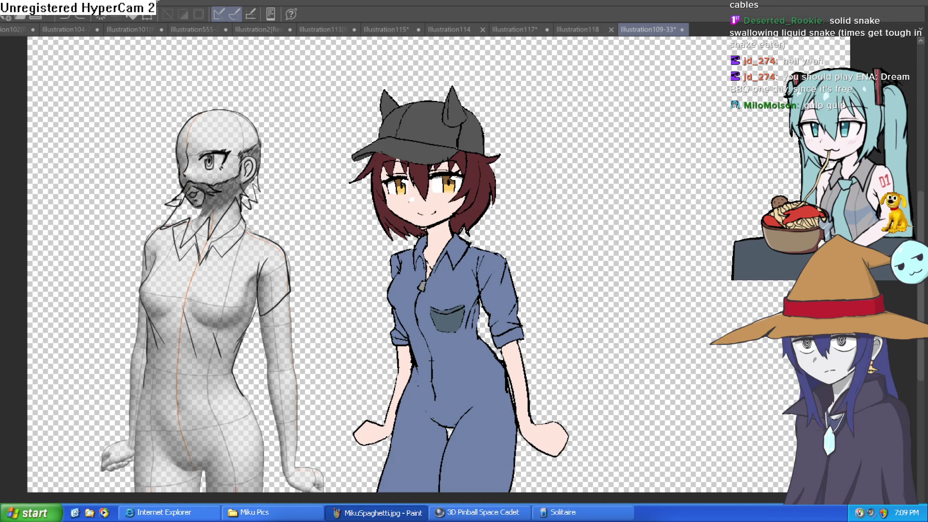
{"action": "key", "text": "ctrl+n"}
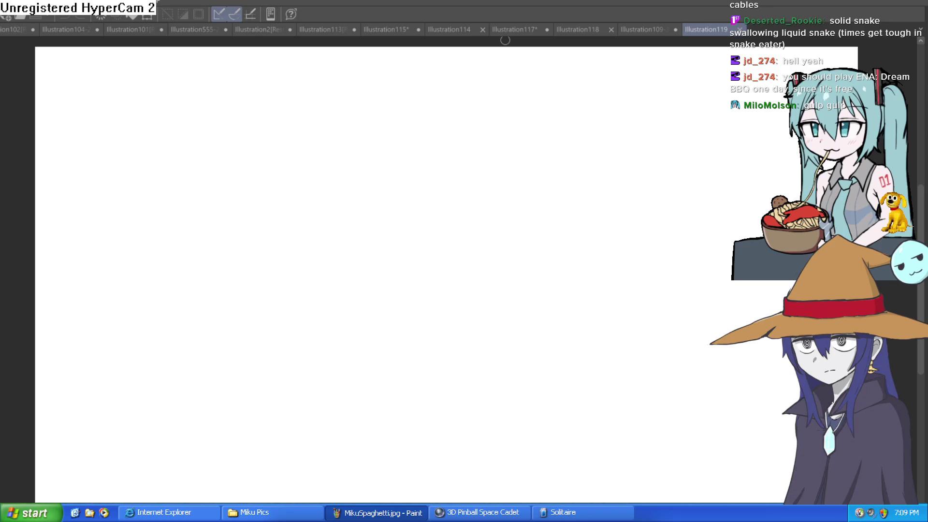
{"action": "mouse_move", "coordinate": [441, 317]}
{"action": "left_mouse_down"}
{"action": "mouse_move", "coordinate": [507, 195]}
{"action": "mouse_move", "coordinate": [458, 183]}
{"action": "mouse_move", "coordinate": [464, 201]}
{"action": "left_mouse_up"}
{"action": "key", "text": "ctrl+z"}
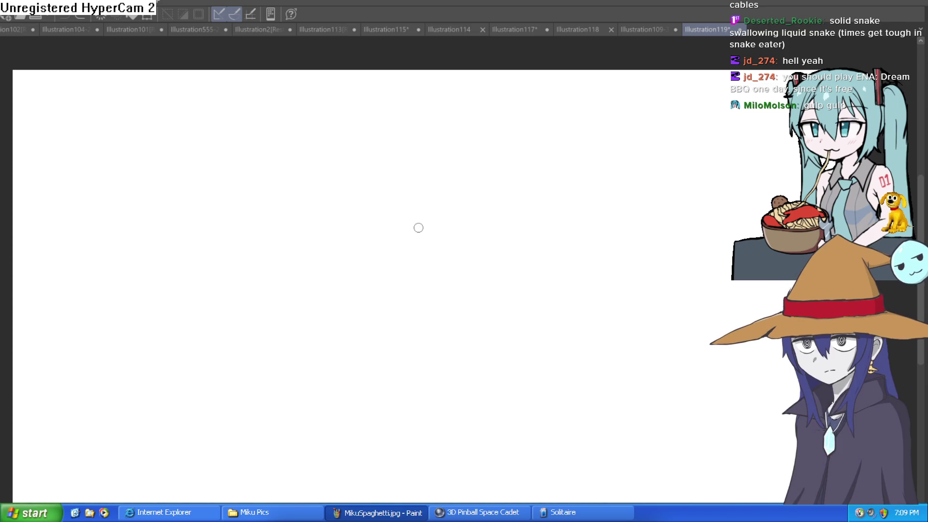
{"action": "mouse_move", "coordinate": [419, 231]}
{"action": "left_mouse_down"}
{"action": "mouse_move", "coordinate": [388, 254]}
{"action": "mouse_move", "coordinate": [459, 279]}
{"action": "mouse_move", "coordinate": [449, 232]}
{"action": "left_mouse_up"}
{"action": "key", "text": "ctrl+z"}
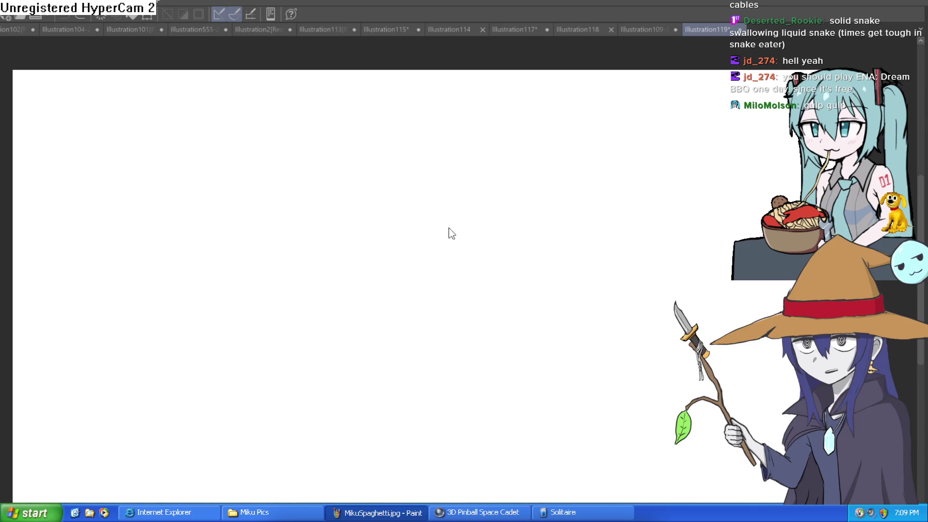
{"action": "mouse_move", "coordinate": [392, 278]}
{"action": "left_mouse_down"}
{"action": "mouse_move", "coordinate": [389, 214]}
{"action": "mouse_move", "coordinate": [441, 286]}
{"action": "left_mouse_up"}
{"action": "key", "text": "ctrl+z"}
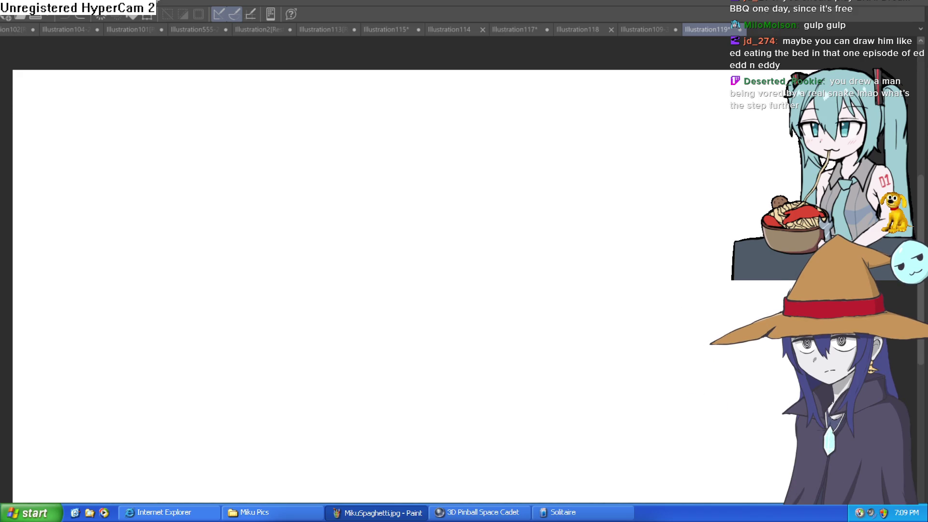
Try several test strokes for the head outline on the blank page, undoing each failed attempt
{"action": "left_click_drag", "start_coordinate": [342, 314], "coordinate": [390, 242]}
{"action": "key", "text": "ctrl+z"}
{"action": "key", "text": "ctrl+0"}
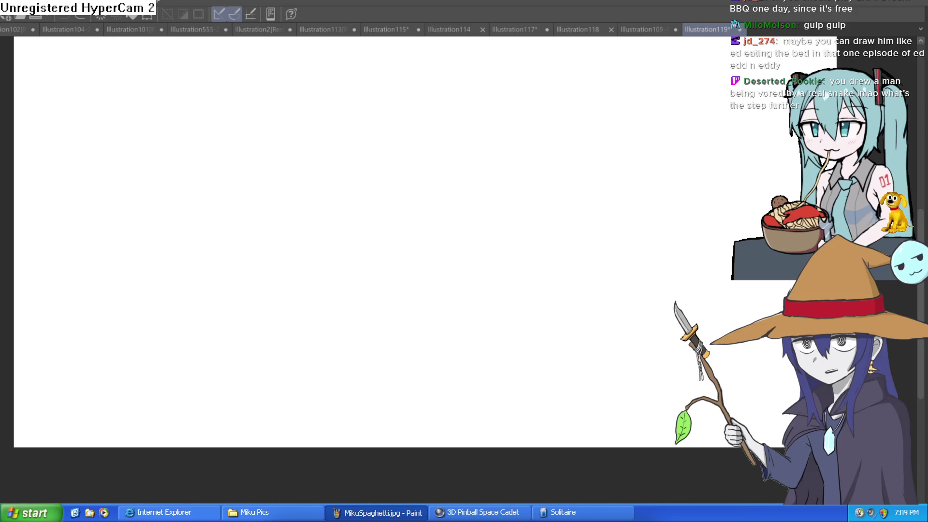
{"action": "mouse_move", "coordinate": [385, 290]}
{"action": "left_mouse_down"}
{"action": "mouse_move", "coordinate": [424, 238]}
{"action": "mouse_move", "coordinate": [523, 249]}
{"action": "mouse_move", "coordinate": [495, 275]}
{"action": "mouse_move", "coordinate": [420, 254]}
{"action": "mouse_move", "coordinate": [428, 284]}
{"action": "left_mouse_up"}
{"action": "key", "text": "ctrl+z"}
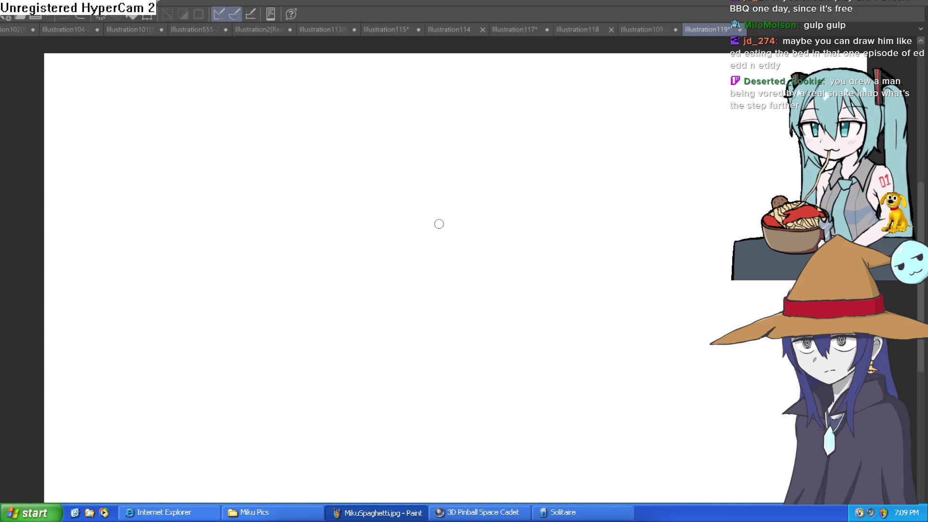
{"action": "mouse_move", "coordinate": [373, 314]}
{"action": "left_mouse_down"}
{"action": "mouse_move", "coordinate": [439, 236]}
{"action": "mouse_move", "coordinate": [509, 244]}
{"action": "left_mouse_up"}
{"action": "key", "text": "ctrl+z"}
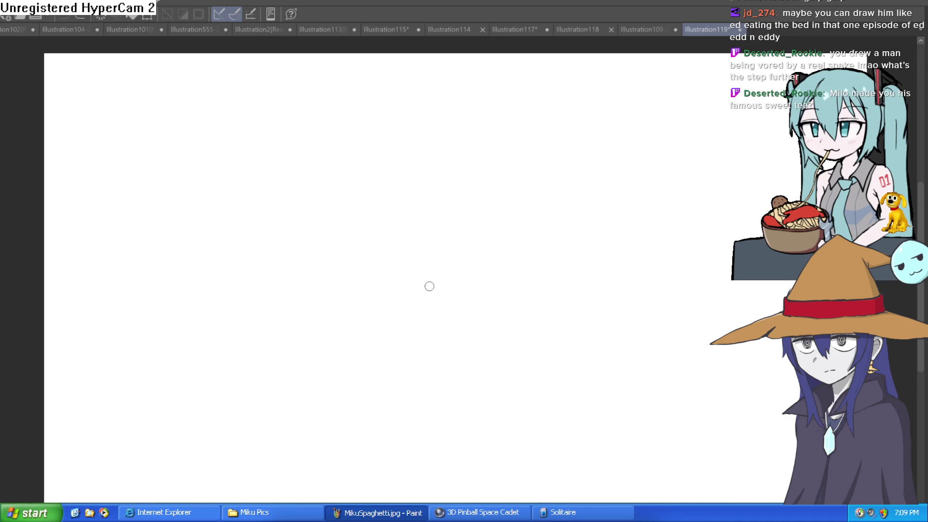
{"action": "mouse_move", "coordinate": [380, 233]}
{"action": "left_mouse_down"}
{"action": "mouse_move", "coordinate": [356, 304]}
{"action": "mouse_move", "coordinate": [430, 234]}
{"action": "mouse_move", "coordinate": [406, 215]}
{"action": "mouse_move", "coordinate": [424, 292]}
{"action": "mouse_move", "coordinate": [389, 201]}
{"action": "mouse_move", "coordinate": [431, 302]}
{"action": "mouse_move", "coordinate": [394, 260]}
{"action": "left_mouse_up"}
{"action": "key", "text": "ctrl+z"}
{"action": "key", "text": "ctrl+z"}
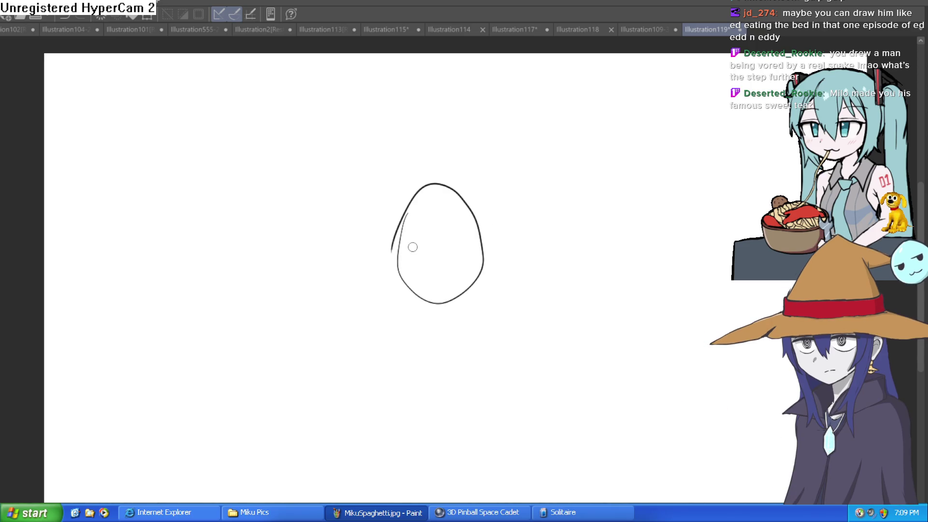
Delete the egg sketch, retry an egg outline with bottom edge and left curve, then undo it
{"action": "key", "text": "Delete"}
{"action": "mouse_move", "coordinate": [414, 208]}
{"action": "left_mouse_down"}
{"action": "mouse_move", "coordinate": [414, 245]}
{"action": "mouse_move", "coordinate": [489, 259]}
{"action": "mouse_move", "coordinate": [412, 232]}
{"action": "left_mouse_up"}
{"action": "key", "text": "ctrl+z"}
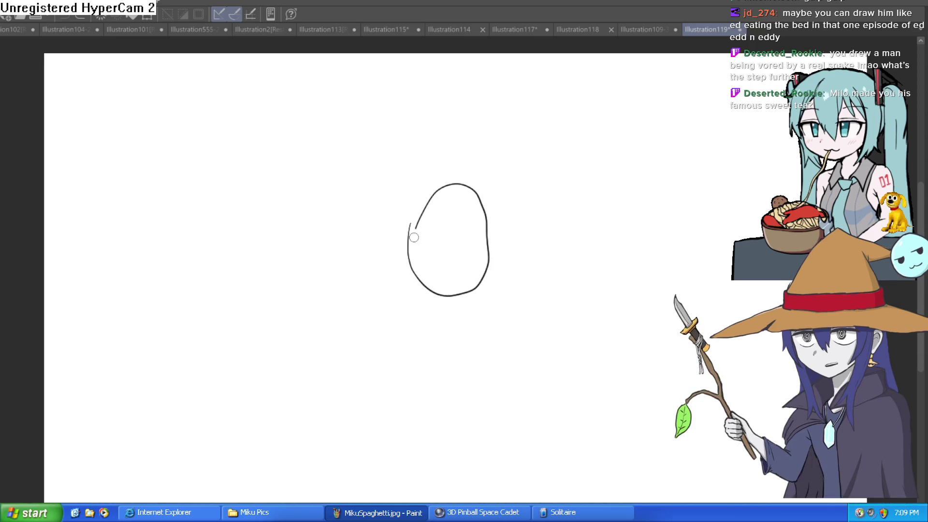
{"action": "mouse_move", "coordinate": [495, 234]}
{"action": "left_mouse_down"}
{"action": "mouse_move", "coordinate": [439, 216]}
{"action": "mouse_move", "coordinate": [425, 259]}
{"action": "mouse_move", "coordinate": [364, 310]}
{"action": "mouse_move", "coordinate": [296, 300]}
{"action": "mouse_move", "coordinate": [316, 337]}
{"action": "mouse_move", "coordinate": [434, 326]}
{"action": "mouse_move", "coordinate": [459, 299]}
{"action": "left_mouse_up"}
{"action": "left_click_drag", "start_coordinate": [428, 209], "coordinate": [620, 234]}
{"action": "mouse_move", "coordinate": [354, 211]}
{"action": "left_mouse_down"}
{"action": "mouse_move", "coordinate": [357, 263]}
{"action": "mouse_move", "coordinate": [395, 286]}
{"action": "left_mouse_up"}
{"action": "key", "text": "ctrl+z"}
{"action": "key", "text": "ctrl+z"}
{"action": "key", "text": "ctrl+z"}
Shift the view down and try an arc over the line, undoing the extra arc
{"action": "mouse_move", "coordinate": [364, 225]}
{"action": "left_mouse_down"}
{"action": "mouse_move", "coordinate": [379, 269]}
{"action": "mouse_move", "coordinate": [378, 249]}
{"action": "mouse_move", "coordinate": [354, 358]}
{"action": "left_mouse_up"}
{"action": "mouse_move", "coordinate": [366, 236]}
{"action": "left_mouse_down"}
{"action": "mouse_move", "coordinate": [354, 220]}
{"action": "mouse_move", "coordinate": [327, 240]}
{"action": "mouse_move", "coordinate": [381, 232]}
{"action": "mouse_move", "coordinate": [269, 246]}
{"action": "left_mouse_up"}
{"action": "key", "text": "ctrl+z"}
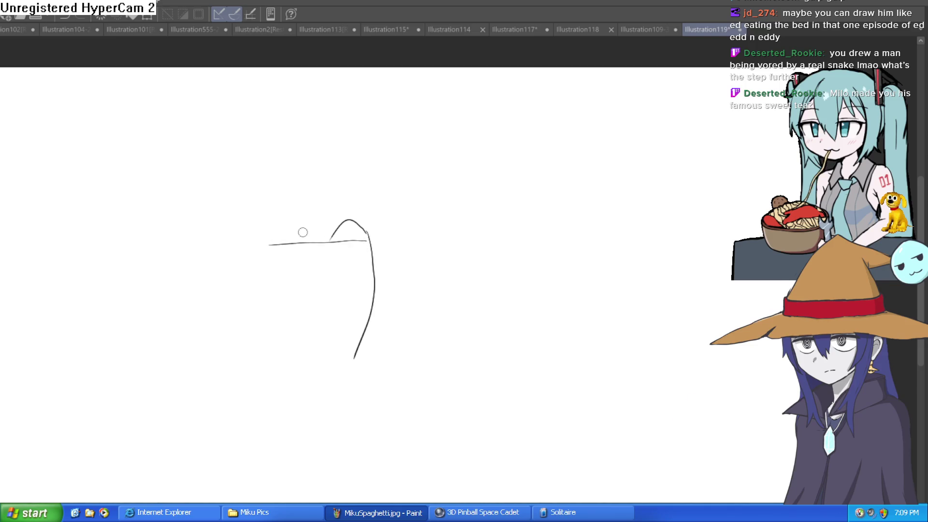
Draw top and bottom horizontal lines, then undo them and the arc, leaving one curved vertical stroke
{"action": "left_click_drag", "start_coordinate": [356, 347], "coordinate": [246, 347]}
{"action": "left_click_drag", "start_coordinate": [275, 247], "coordinate": [227, 260]}
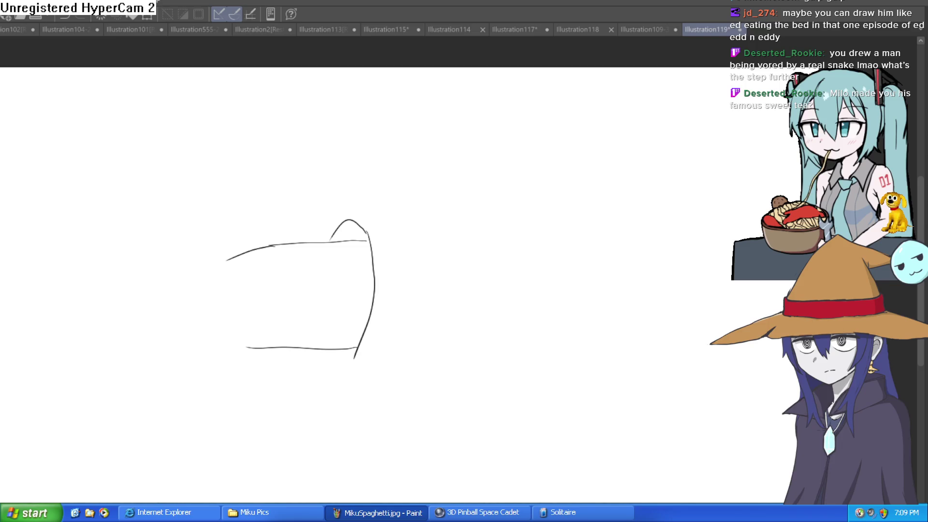
{"action": "left_click_drag", "start_coordinate": [454, 281], "coordinate": [503, 244]}
{"action": "key", "text": "ctrl+z"}
{"action": "mouse_move", "coordinate": [428, 255]}
{"action": "left_mouse_down"}
{"action": "mouse_move", "coordinate": [542, 211]}
{"action": "mouse_move", "coordinate": [499, 222]}
{"action": "mouse_move", "coordinate": [511, 242]}
{"action": "left_mouse_up"}
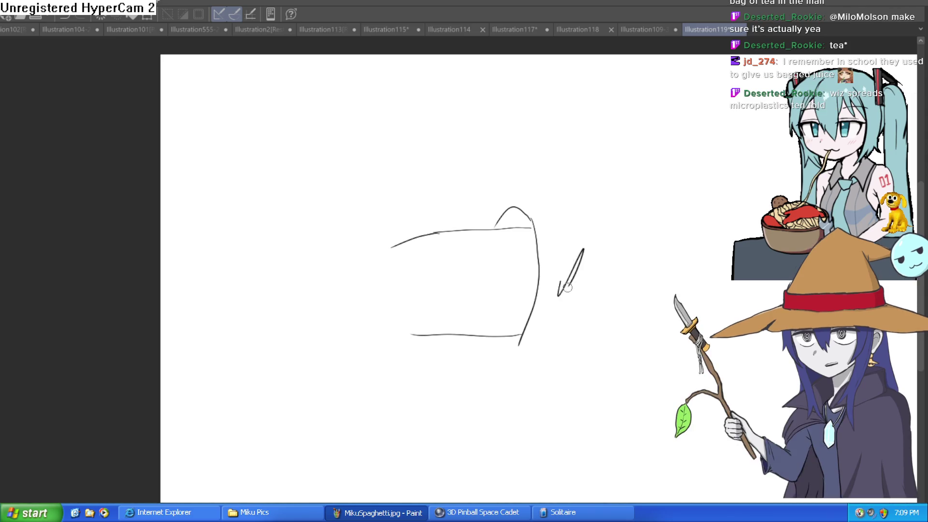
{"action": "key", "text": "ctrl+z"}
{"action": "key", "text": "ctrl+z"}
{"action": "key", "text": "ctrl+z"}
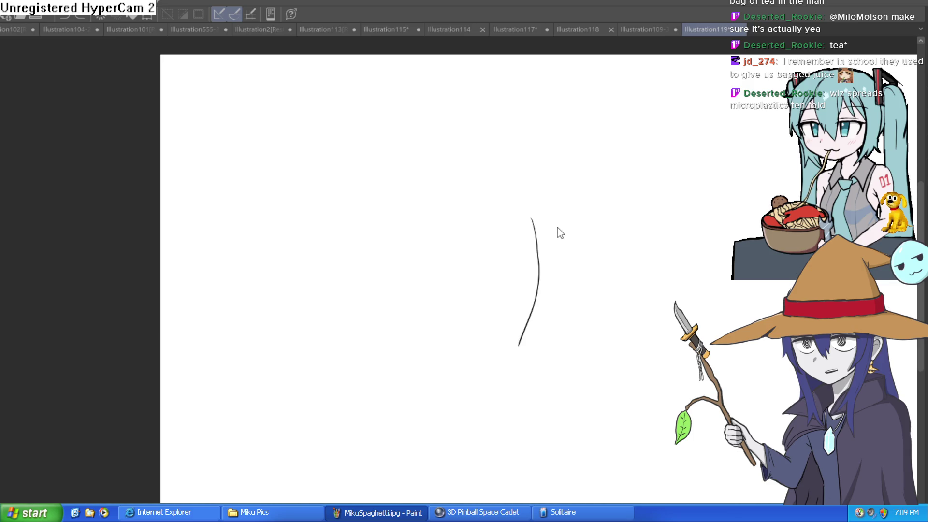
Draw a closed oval for the head and add a nose and chin outline on its left
{"action": "mouse_move", "coordinate": [515, 211]}
{"action": "left_mouse_down"}
{"action": "mouse_move", "coordinate": [524, 309]}
{"action": "mouse_move", "coordinate": [513, 211]}
{"action": "left_mouse_up"}
{"action": "key", "text": "ctrl+z"}
{"action": "left_click", "coordinate": [520, 234], "text": "ctrl"}
{"action": "mouse_move", "coordinate": [459, 170]}
{"action": "left_mouse_down"}
{"action": "mouse_move", "coordinate": [441, 223]}
{"action": "mouse_move", "coordinate": [530, 288]}
{"action": "mouse_move", "coordinate": [507, 161]}
{"action": "mouse_move", "coordinate": [458, 179]}
{"action": "left_mouse_up"}
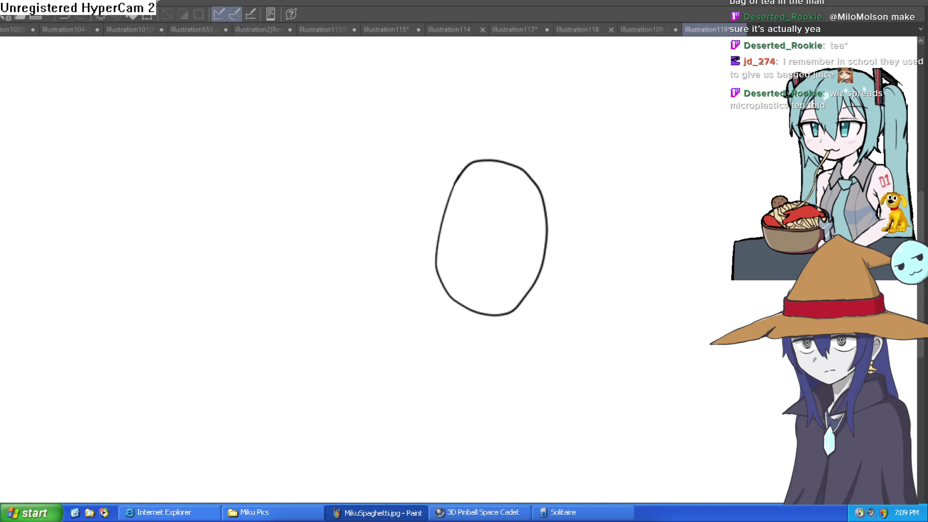
{"action": "mouse_move", "coordinate": [442, 214]}
{"action": "left_mouse_down"}
{"action": "mouse_move", "coordinate": [424, 240]}
{"action": "mouse_move", "coordinate": [437, 251]}
{"action": "mouse_move", "coordinate": [442, 319]}
{"action": "mouse_move", "coordinate": [463, 346]}
{"action": "mouse_move", "coordinate": [521, 296]}
{"action": "left_mouse_up"}
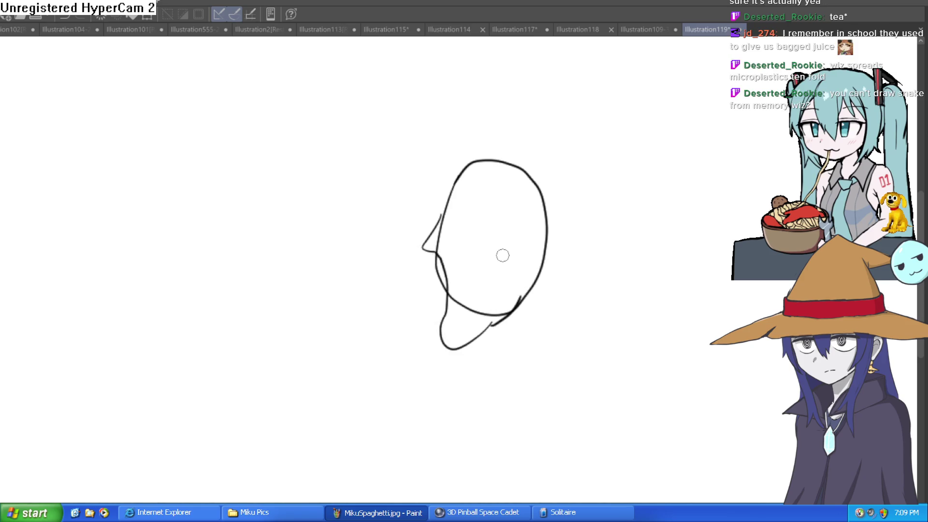
Erase the old diagonal and horizontal chin strokes
{"action": "left_click_drag", "start_coordinate": [507, 261], "coordinate": [490, 198]}
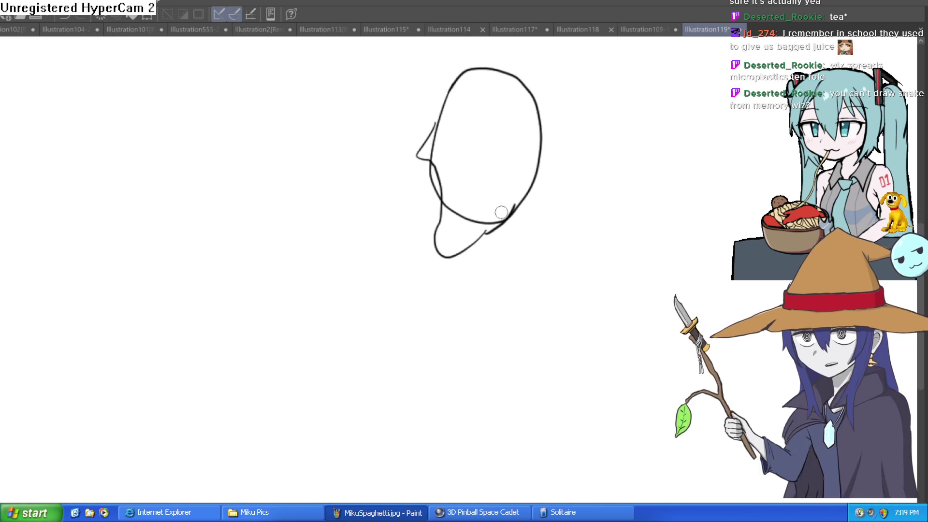
{"action": "left_click_drag", "start_coordinate": [461, 231], "coordinate": [453, 218]}
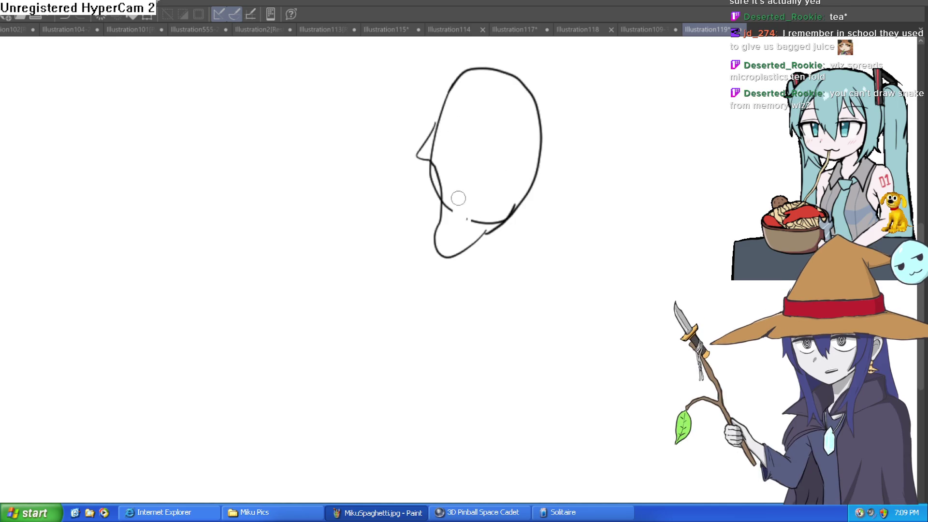
{"action": "scroll", "coordinate": [457, 198], "scroll_direction": "up", "scroll_amount": 3}
{"action": "mouse_move", "coordinate": [476, 190]}
{"action": "left_mouse_down"}
{"action": "mouse_move", "coordinate": [447, 178]}
{"action": "mouse_move", "coordinate": [440, 197]}
{"action": "mouse_move", "coordinate": [420, 174]}
{"action": "mouse_move", "coordinate": [400, 109]}
{"action": "mouse_move", "coordinate": [362, 87]}
{"action": "left_mouse_up"}
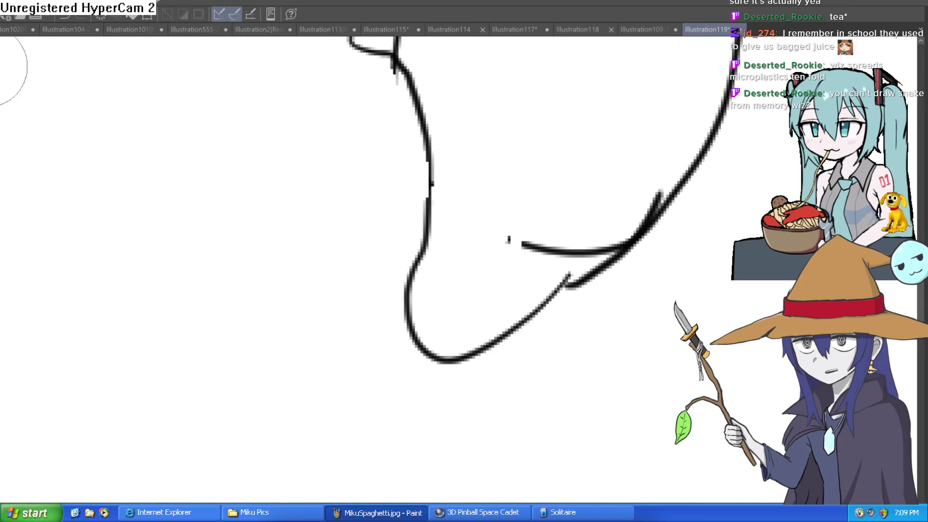
{"action": "scroll", "coordinate": [569, 191], "scroll_direction": "up", "scroll_amount": 2}
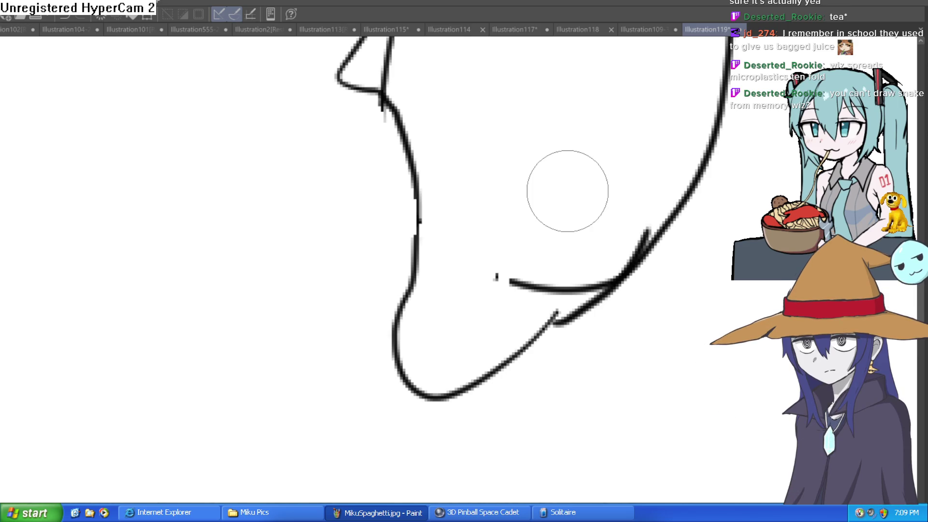
{"action": "mouse_move", "coordinate": [568, 191]}
{"action": "left_mouse_down"}
{"action": "mouse_move", "coordinate": [486, 276]}
{"action": "mouse_move", "coordinate": [549, 291]}
{"action": "mouse_move", "coordinate": [636, 236]}
{"action": "mouse_move", "coordinate": [574, 298]}
{"action": "mouse_move", "coordinate": [555, 296]}
{"action": "left_mouse_up"}
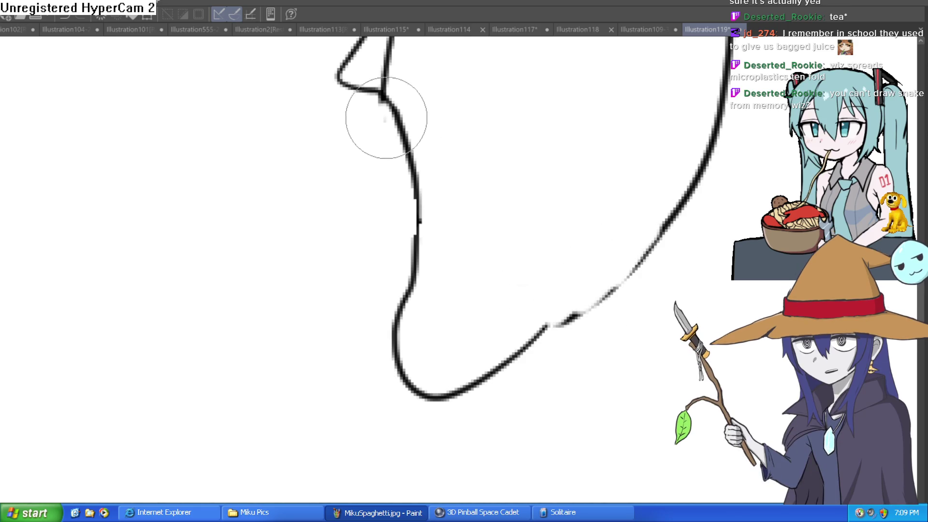
Redraw the nose line up the head outline and a new jaw line curving down from the nose
{"action": "mouse_move", "coordinate": [451, 166]}
{"action": "left_mouse_down"}
{"action": "mouse_move", "coordinate": [448, 260]}
{"action": "mouse_move", "coordinate": [441, 253]}
{"action": "left_mouse_up"}
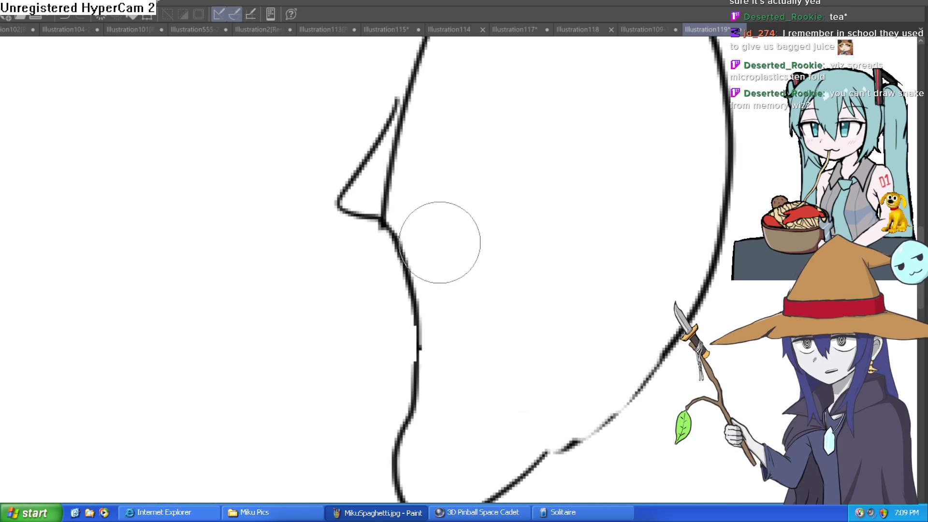
{"action": "left_click_drag", "start_coordinate": [418, 160], "coordinate": [409, 228]}
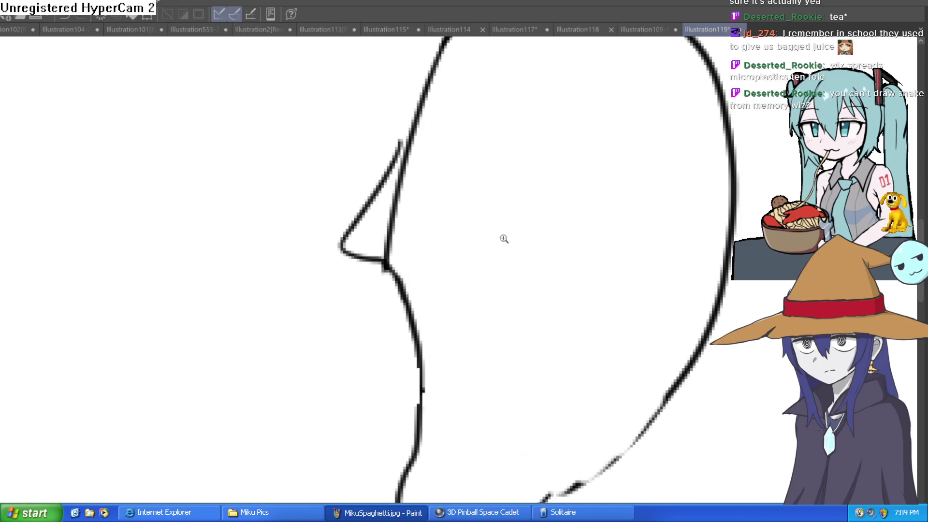
{"action": "scroll", "coordinate": [503, 238], "scroll_direction": "down", "scroll_amount": 3}
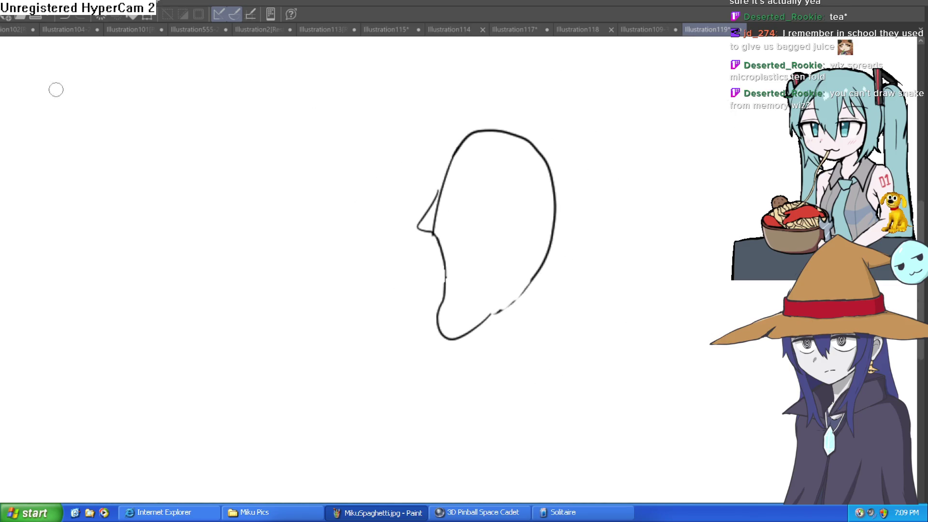
{"action": "scroll", "coordinate": [466, 170], "scroll_direction": "up", "scroll_amount": 2}
{"action": "mouse_move", "coordinate": [400, 259]}
{"action": "left_mouse_down"}
{"action": "mouse_move", "coordinate": [428, 159]}
{"action": "mouse_move", "coordinate": [483, 86]}
{"action": "mouse_move", "coordinate": [468, 99]}
{"action": "mouse_move", "coordinate": [498, 87]}
{"action": "left_mouse_up"}
{"action": "left_click_drag", "start_coordinate": [532, 304], "coordinate": [512, 173]}
{"action": "scroll", "coordinate": [503, 211], "scroll_direction": "down", "scroll_amount": 2}
{"action": "scroll", "coordinate": [472, 207], "scroll_direction": "up", "scroll_amount": 2}
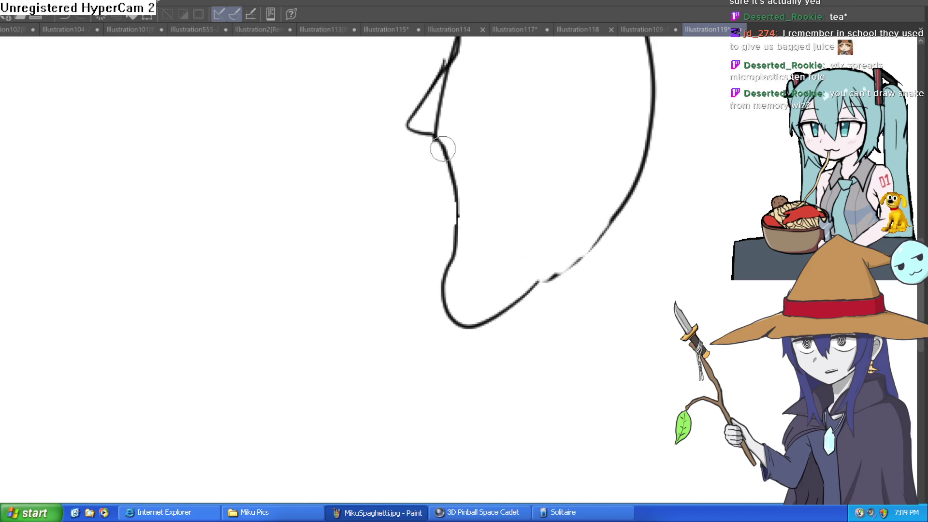
{"action": "mouse_move", "coordinate": [445, 144]}
{"action": "left_mouse_down"}
{"action": "mouse_move", "coordinate": [445, 304]}
{"action": "mouse_move", "coordinate": [464, 335]}
{"action": "mouse_move", "coordinate": [478, 322]}
{"action": "left_mouse_up"}
{"action": "mouse_move", "coordinate": [468, 177]}
{"action": "left_mouse_down"}
{"action": "mouse_move", "coordinate": [430, 116]}
{"action": "mouse_move", "coordinate": [446, 162]}
{"action": "mouse_move", "coordinate": [503, 176]}
{"action": "mouse_move", "coordinate": [501, 261]}
{"action": "mouse_move", "coordinate": [432, 387]}
{"action": "mouse_move", "coordinate": [455, 413]}
{"action": "mouse_move", "coordinate": [559, 352]}
{"action": "mouse_move", "coordinate": [611, 188]}
{"action": "mouse_move", "coordinate": [549, 234]}
{"action": "mouse_move", "coordinate": [503, 300]}
{"action": "mouse_move", "coordinate": [604, 179]}
{"action": "left_mouse_up"}
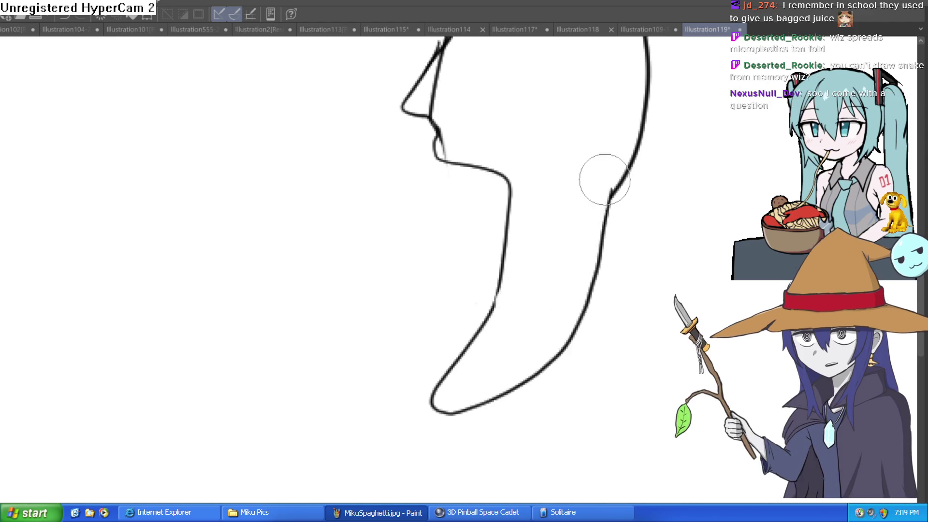
{"action": "mouse_move", "coordinate": [441, 145]}
{"action": "left_mouse_down"}
{"action": "mouse_move", "coordinate": [450, 63]}
{"action": "mouse_move", "coordinate": [478, 132]}
{"action": "left_mouse_up"}
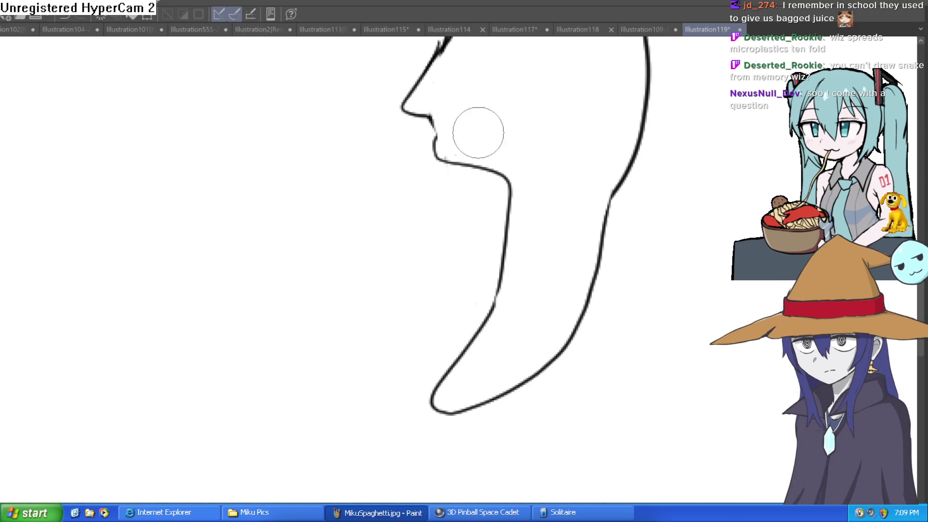
Zoom in on the mouth area and draw the mouth and upper lip strokes
{"action": "key", "text": "ctrl+0"}
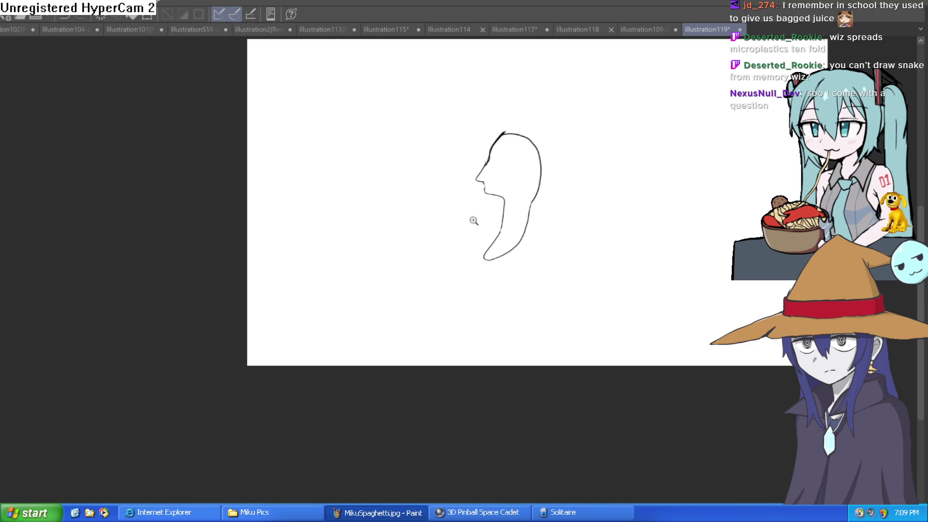
{"action": "left_click", "coordinate": [473, 220]}
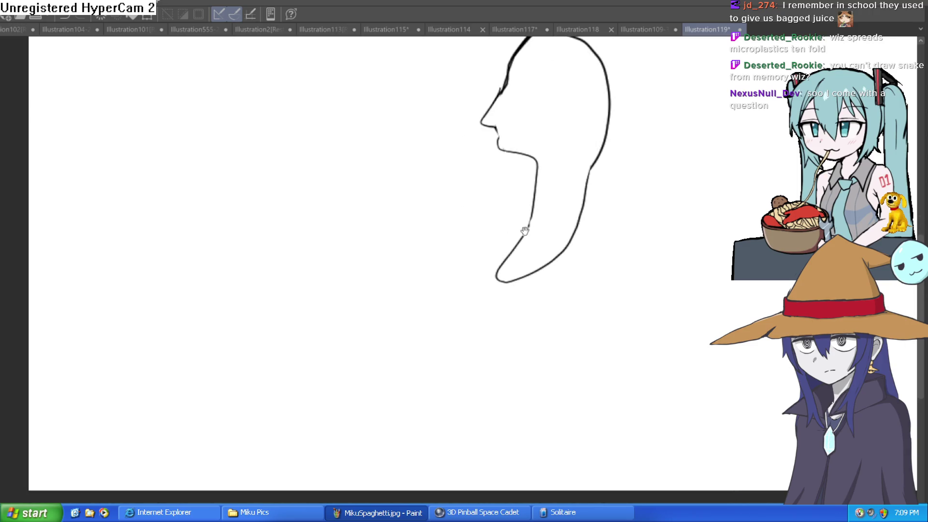
{"action": "left_click", "coordinate": [522, 187]}
{"action": "left_click_drag", "start_coordinate": [465, 170], "coordinate": [503, 164]}
Add chin strokes and the fist's finger and knuckle lines under the chin
{"action": "left_click_drag", "start_coordinate": [550, 210], "coordinate": [515, 206]}
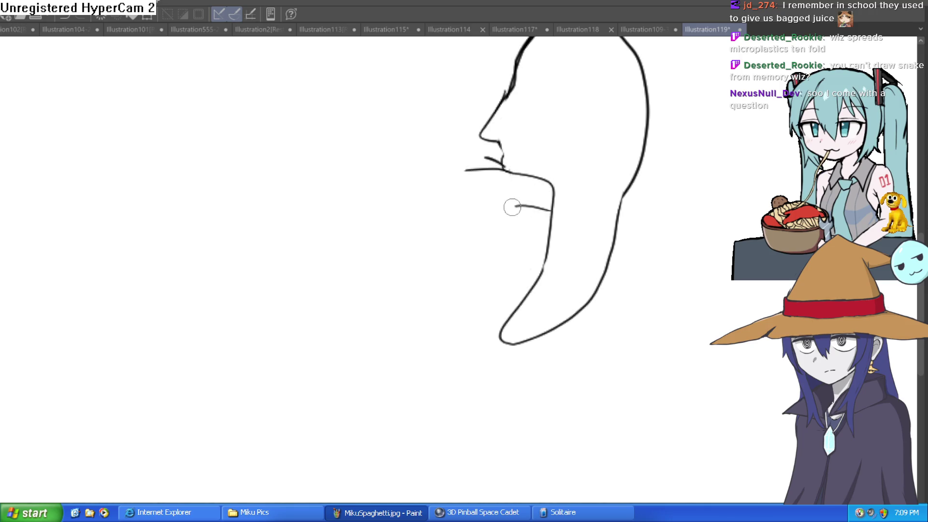
{"action": "left_click_drag", "start_coordinate": [533, 278], "coordinate": [507, 276]}
{"action": "mouse_move", "coordinate": [507, 320]}
{"action": "left_mouse_down"}
{"action": "mouse_move", "coordinate": [487, 333]}
{"action": "mouse_move", "coordinate": [514, 344]}
{"action": "left_mouse_up"}
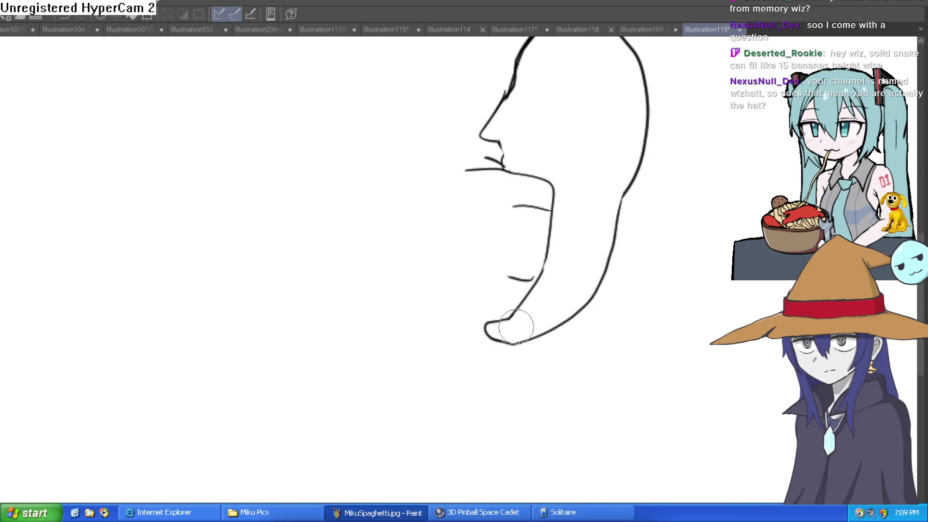
{"action": "scroll", "coordinate": [537, 269], "scroll_direction": "up", "scroll_amount": 2}
{"action": "mouse_move", "coordinate": [500, 340]}
{"action": "left_mouse_down"}
{"action": "mouse_move", "coordinate": [435, 342]}
{"action": "mouse_move", "coordinate": [447, 360]}
{"action": "mouse_move", "coordinate": [402, 340]}
{"action": "mouse_move", "coordinate": [413, 351]}
{"action": "left_mouse_up"}
{"action": "mouse_move", "coordinate": [545, 276]}
{"action": "left_mouse_down"}
{"action": "mouse_move", "coordinate": [431, 276]}
{"action": "mouse_move", "coordinate": [444, 275]}
{"action": "left_mouse_up"}
{"action": "left_click_drag", "start_coordinate": [444, 276], "coordinate": [399, 285]}
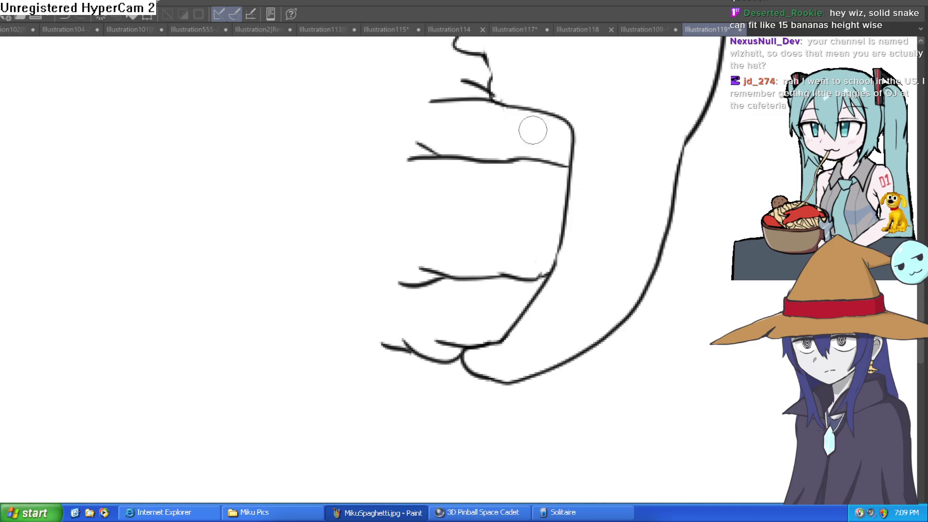
Draw the bandana's lower edge across the head and retrace the forehead and head top
{"action": "scroll", "coordinate": [604, 175], "scroll_direction": "down", "scroll_amount": 3}
{"action": "left_click_drag", "start_coordinate": [629, 181], "coordinate": [538, 263]}
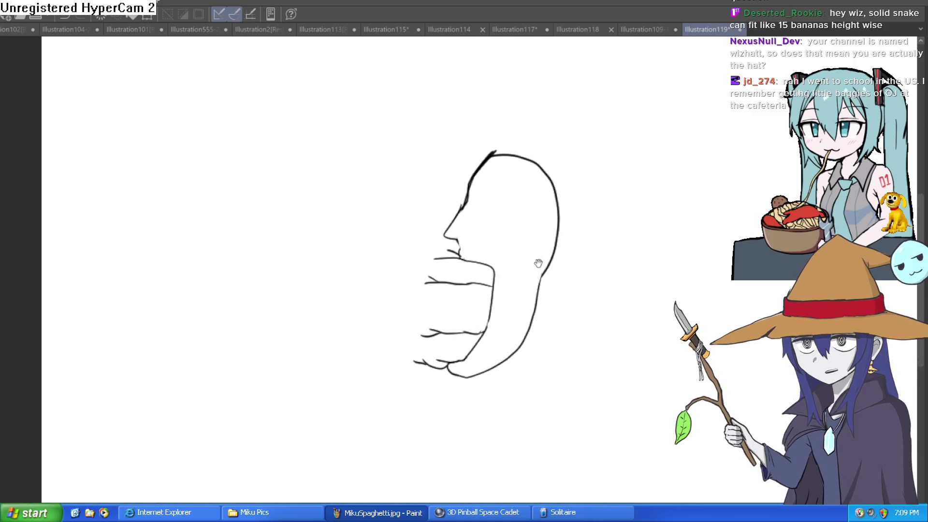
{"action": "scroll", "coordinate": [523, 218], "scroll_direction": "up", "scroll_amount": 2}
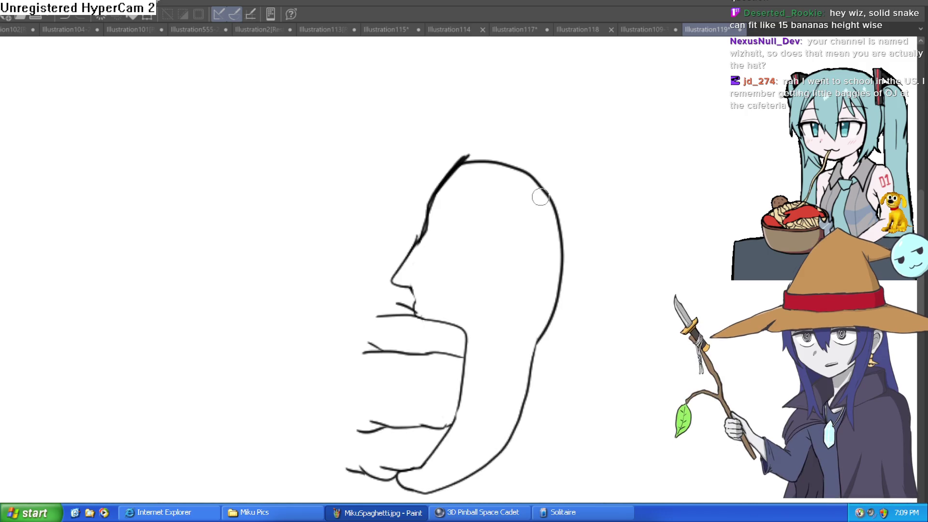
{"action": "mouse_move", "coordinate": [433, 191]}
{"action": "left_mouse_down"}
{"action": "mouse_move", "coordinate": [427, 220]}
{"action": "mouse_move", "coordinate": [561, 247]}
{"action": "left_mouse_up"}
{"action": "mouse_move", "coordinate": [427, 216]}
{"action": "left_mouse_down"}
{"action": "mouse_move", "coordinate": [430, 188]}
{"action": "mouse_move", "coordinate": [447, 181]}
{"action": "mouse_move", "coordinate": [555, 203]}
{"action": "left_mouse_up"}
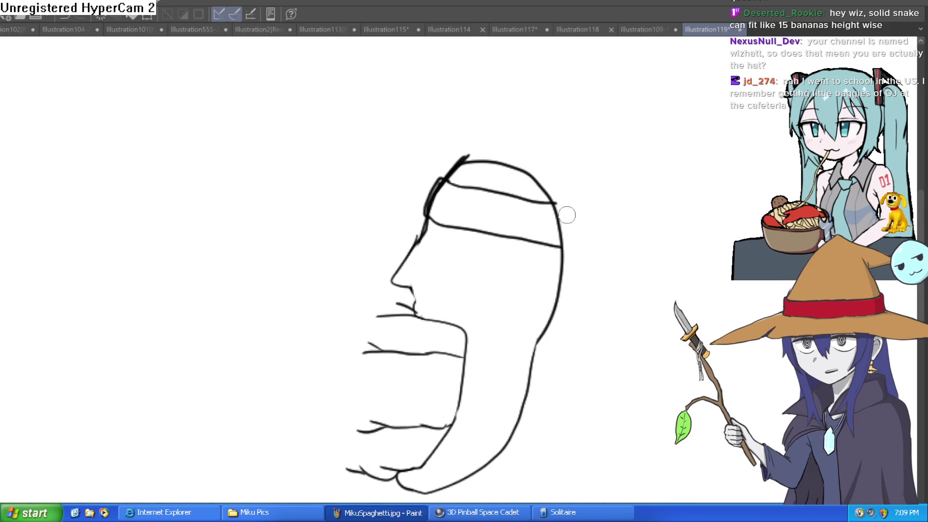
{"action": "mouse_move", "coordinate": [410, 141]}
{"action": "left_mouse_down"}
{"action": "mouse_move", "coordinate": [465, 142]}
{"action": "mouse_move", "coordinate": [534, 246]}
{"action": "mouse_move", "coordinate": [487, 321]}
{"action": "mouse_move", "coordinate": [503, 269]}
{"action": "mouse_move", "coordinate": [503, 176]}
{"action": "mouse_move", "coordinate": [426, 144]}
{"action": "mouse_move", "coordinate": [404, 145]}
{"action": "mouse_move", "coordinate": [383, 176]}
{"action": "mouse_move", "coordinate": [419, 122]}
{"action": "left_mouse_up"}
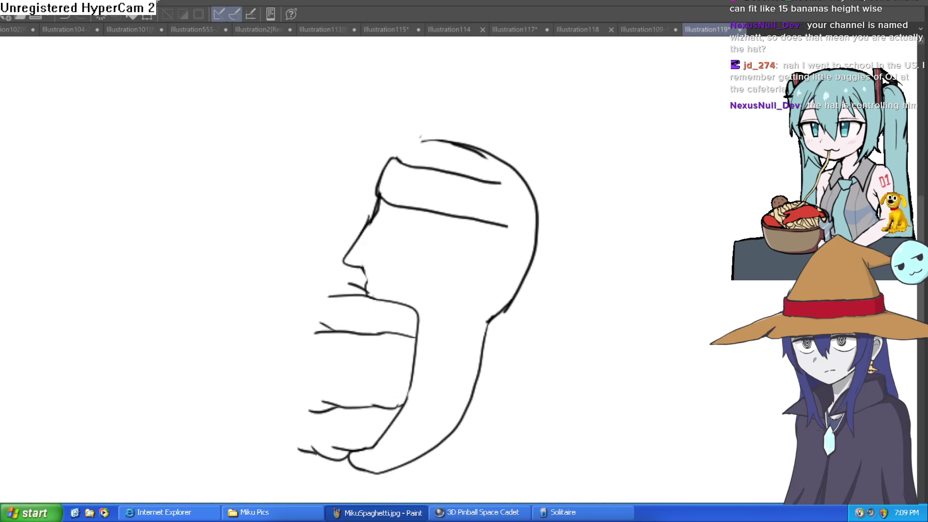
{"action": "scroll", "coordinate": [443, 224], "scroll_direction": "up", "scroll_amount": 4}
Draw two parallel curved lines down the cheek beside the jaw
{"action": "mouse_move", "coordinate": [313, 186]}
{"action": "left_mouse_down"}
{"action": "mouse_move", "coordinate": [360, 302]}
{"action": "mouse_move", "coordinate": [374, 200]}
{"action": "mouse_move", "coordinate": [279, 387]}
{"action": "left_mouse_up"}
{"action": "left_click_drag", "start_coordinate": [378, 231], "coordinate": [341, 337]}
{"action": "left_click_drag", "start_coordinate": [411, 184], "coordinate": [412, 286]}
{"action": "left_click_drag", "start_coordinate": [327, 173], "coordinate": [314, 169]}
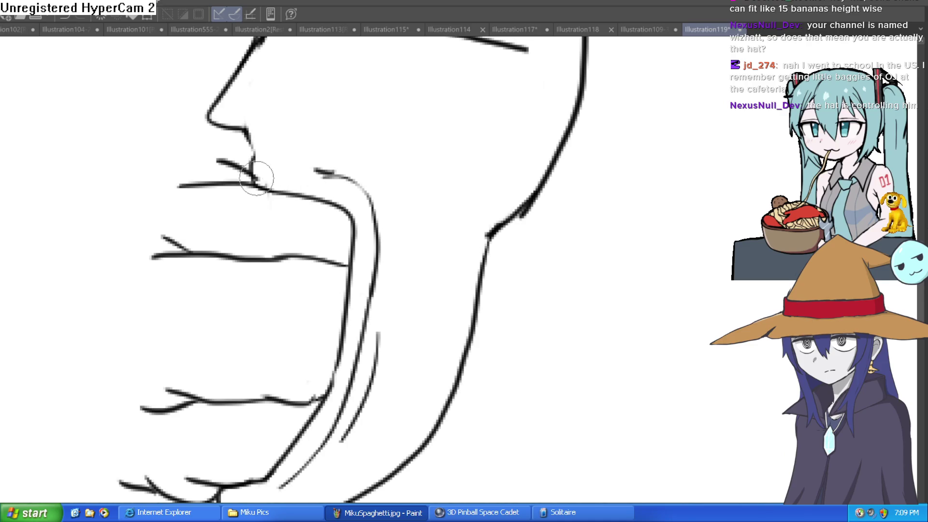
Draw a diagonal crease from the nostril down the cheek, redoing a misdrawn attempt
{"action": "left_click_drag", "start_coordinate": [275, 125], "coordinate": [291, 178]}
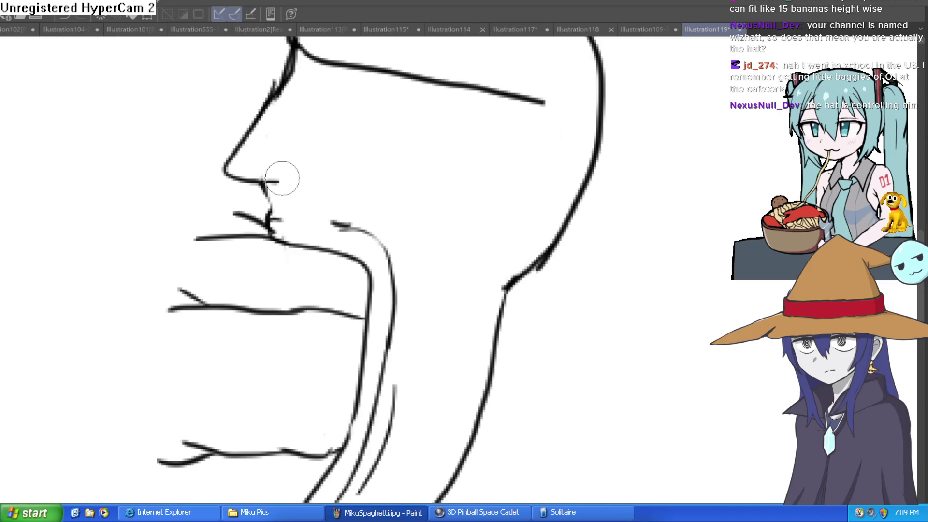
{"action": "left_click_drag", "start_coordinate": [276, 158], "coordinate": [382, 235]}
{"action": "key", "text": "ctrl+z"}
{"action": "mouse_move", "coordinate": [276, 159]}
{"action": "left_mouse_down"}
{"action": "mouse_move", "coordinate": [387, 234]}
{"action": "mouse_move", "coordinate": [413, 295]}
{"action": "left_mouse_up"}
{"action": "left_click_drag", "start_coordinate": [338, 240], "coordinate": [335, 184]}
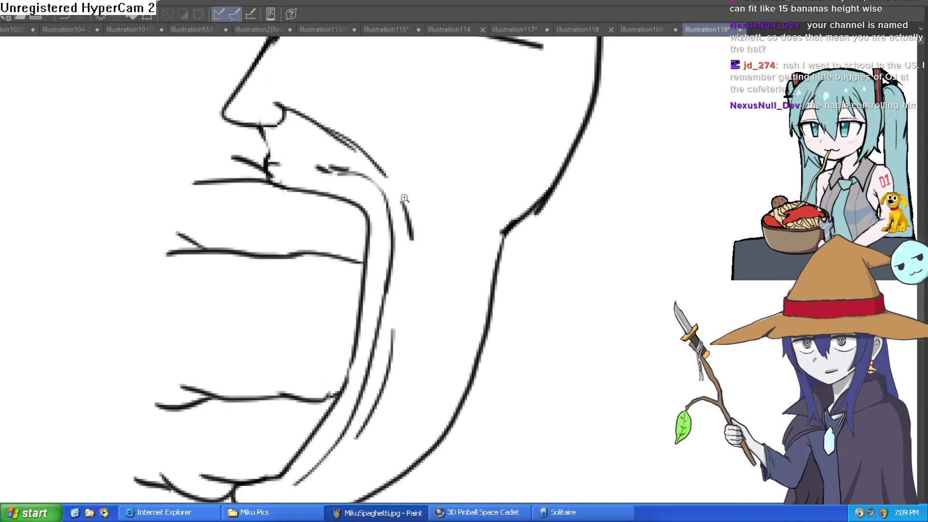
{"action": "scroll", "coordinate": [404, 198], "scroll_direction": "down", "scroll_amount": 4}
{"action": "scroll", "coordinate": [455, 153], "scroll_direction": "up", "scroll_amount": 6}
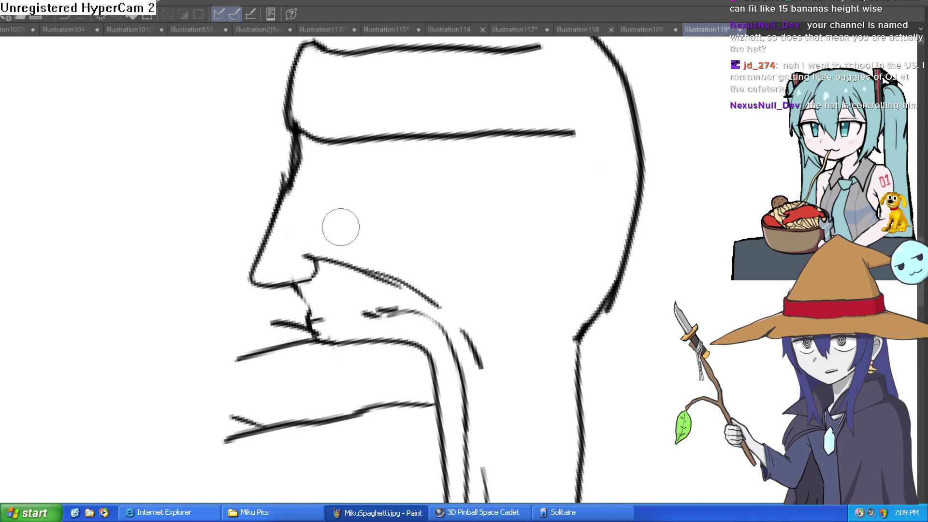
Add steep strokes and neck lines beside the jaw, then erase part of the lower jaw curve
{"action": "left_click_drag", "start_coordinate": [521, 400], "coordinate": [507, 327]}
{"action": "left_click_drag", "start_coordinate": [508, 327], "coordinate": [453, 204]}
{"action": "mouse_move", "coordinate": [526, 250]}
{"action": "left_mouse_down"}
{"action": "mouse_move", "coordinate": [505, 118]}
{"action": "mouse_move", "coordinate": [463, 338]}
{"action": "left_mouse_up"}
{"action": "mouse_move", "coordinate": [464, 338]}
{"action": "left_mouse_down"}
{"action": "mouse_move", "coordinate": [491, 253]}
{"action": "mouse_move", "coordinate": [477, 176]}
{"action": "mouse_move", "coordinate": [380, 348]}
{"action": "left_mouse_up"}
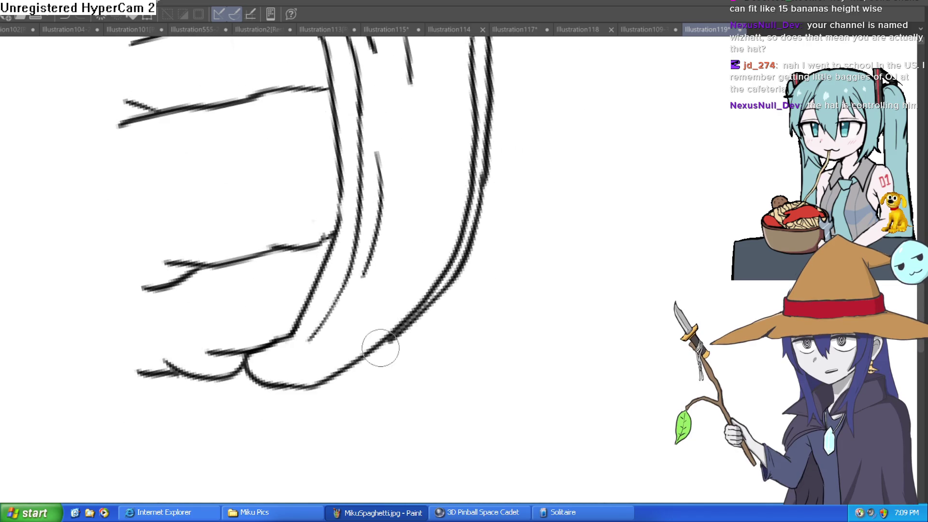
{"action": "key", "text": "e"}
{"action": "mouse_move", "coordinate": [249, 383]}
{"action": "left_mouse_down"}
{"action": "mouse_move", "coordinate": [325, 387]}
{"action": "mouse_move", "coordinate": [381, 352]}
{"action": "mouse_move", "coordinate": [468, 242]}
{"action": "mouse_move", "coordinate": [414, 302]}
{"action": "mouse_move", "coordinate": [470, 132]}
{"action": "mouse_move", "coordinate": [500, 131]}
{"action": "left_mouse_up"}
{"action": "scroll", "coordinate": [500, 131], "scroll_direction": "down", "scroll_amount": 3}
{"action": "left_click_drag", "start_coordinate": [445, 265], "coordinate": [452, 182]}
{"action": "scroll", "coordinate": [565, 133], "scroll_direction": "down", "scroll_amount": 2}
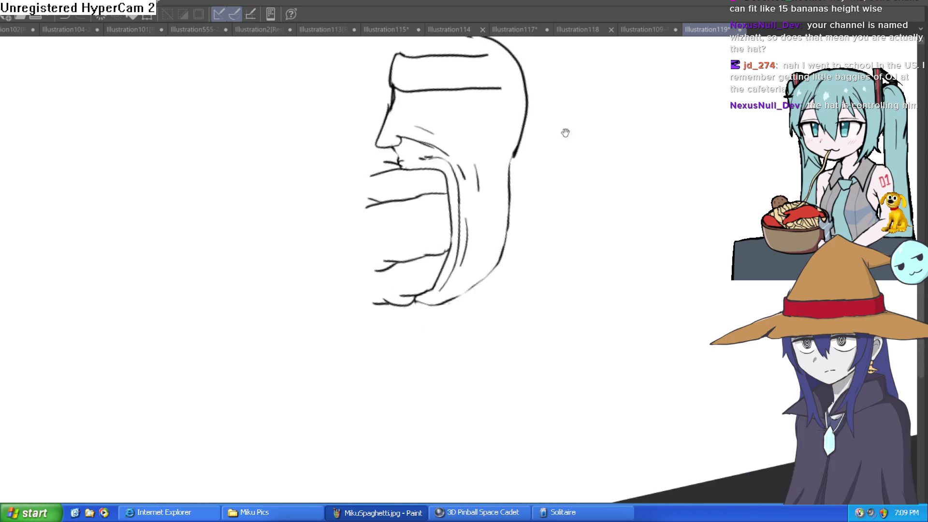
Tilt the canvas and sketch the eyelid and iris below the brow, undoing the dark iris fill
{"action": "left_click_drag", "start_coordinate": [565, 132], "coordinate": [531, 220]}
{"action": "left_click_drag", "start_coordinate": [303, 158], "coordinate": [373, 182]}
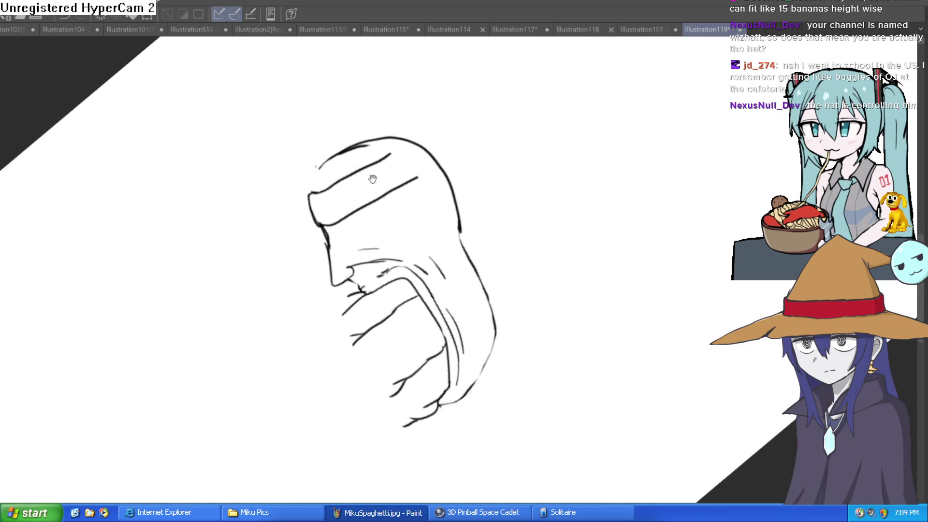
{"action": "scroll", "coordinate": [364, 191], "scroll_direction": "up", "scroll_amount": 4}
{"action": "mouse_move", "coordinate": [355, 292]}
{"action": "left_mouse_down"}
{"action": "mouse_move", "coordinate": [384, 259]}
{"action": "mouse_move", "coordinate": [457, 245]}
{"action": "left_mouse_up"}
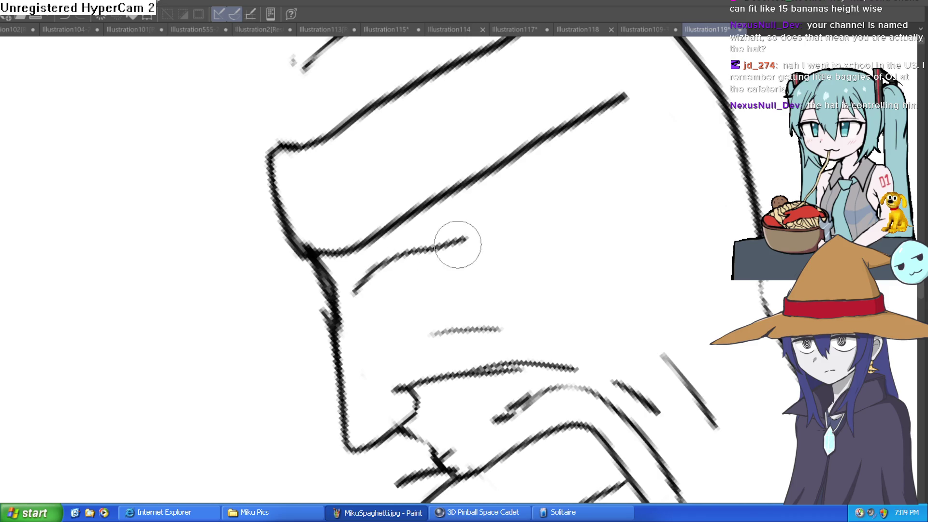
{"action": "left_click_drag", "start_coordinate": [362, 294], "coordinate": [459, 244]}
{"action": "mouse_move", "coordinate": [416, 309]}
{"action": "left_mouse_down"}
{"action": "mouse_move", "coordinate": [379, 310]}
{"action": "mouse_move", "coordinate": [403, 290]}
{"action": "mouse_move", "coordinate": [411, 266]}
{"action": "left_mouse_up"}
{"action": "scroll", "coordinate": [486, 213], "scroll_direction": "down", "scroll_amount": 5}
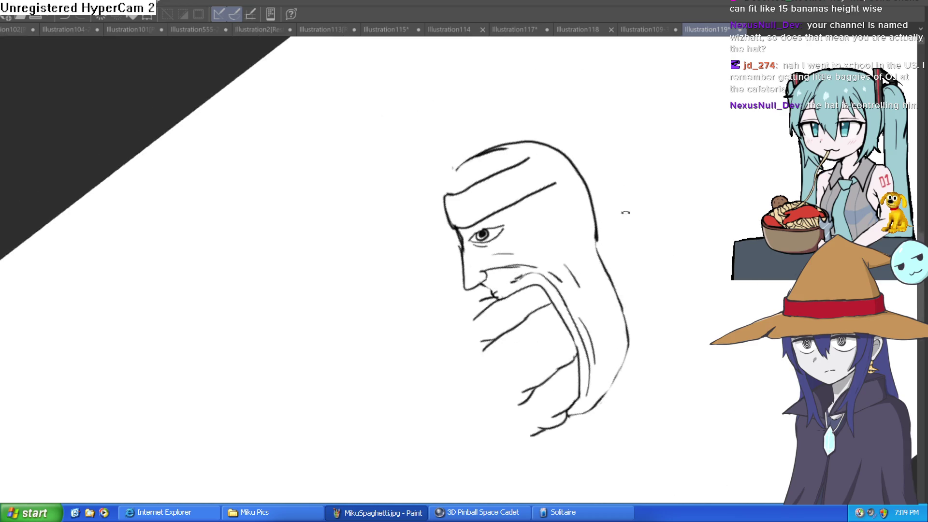
{"action": "key", "text": "ctrl+z"}
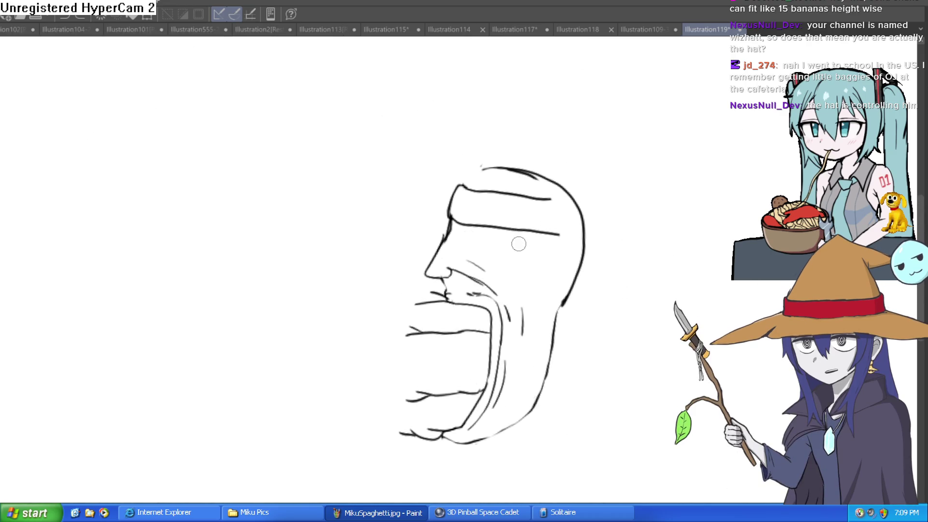
{"action": "scroll", "coordinate": [446, 182], "scroll_direction": "up", "scroll_amount": 5}
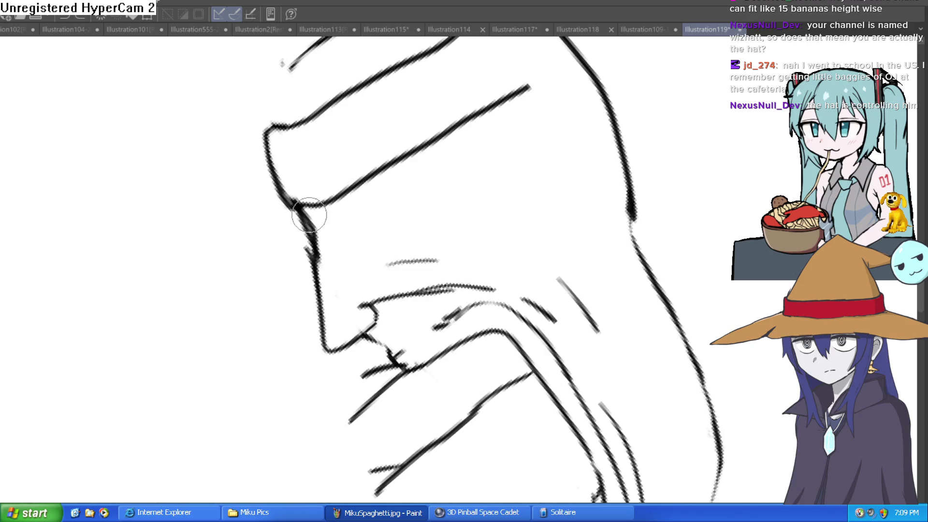
{"action": "left_click_drag", "start_coordinate": [322, 206], "coordinate": [311, 228]}
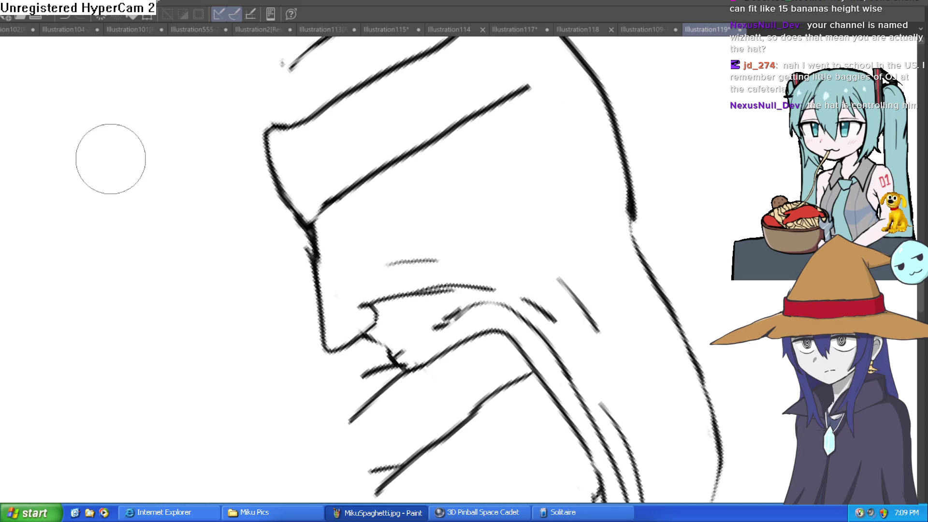
Thicken the brow with hatch strokes and a wavy parallel line beneath it
{"action": "mouse_move", "coordinate": [458, 138]}
{"action": "left_mouse_down"}
{"action": "mouse_move", "coordinate": [486, 135]}
{"action": "mouse_move", "coordinate": [441, 117]}
{"action": "mouse_move", "coordinate": [379, 130]}
{"action": "left_mouse_up"}
{"action": "left_click_drag", "start_coordinate": [252, 209], "coordinate": [368, 127]}
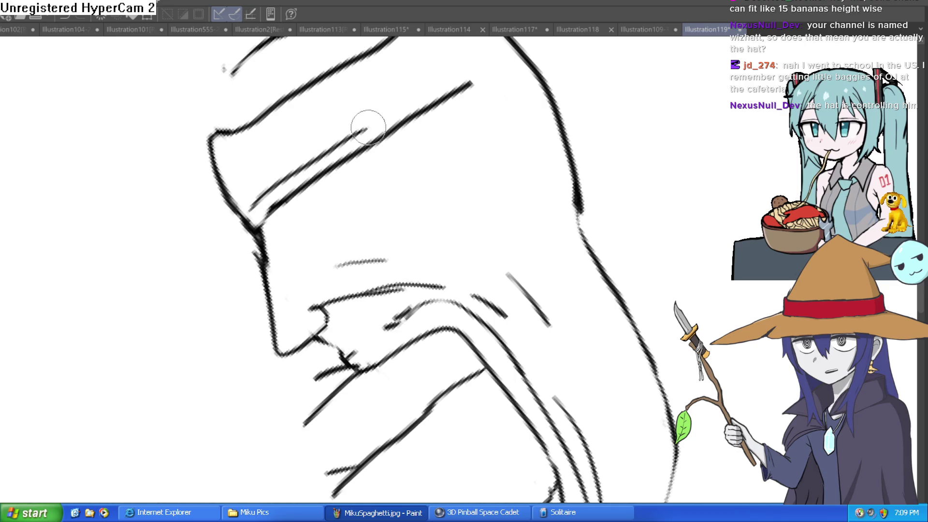
{"action": "left_click_drag", "start_coordinate": [246, 189], "coordinate": [439, 73]}
{"action": "mouse_move", "coordinate": [509, 83]}
{"action": "left_mouse_down"}
{"action": "mouse_move", "coordinate": [383, 197]}
{"action": "mouse_move", "coordinate": [409, 166]}
{"action": "mouse_move", "coordinate": [507, 211]}
{"action": "mouse_move", "coordinate": [497, 139]}
{"action": "mouse_move", "coordinate": [425, 78]}
{"action": "left_mouse_up"}
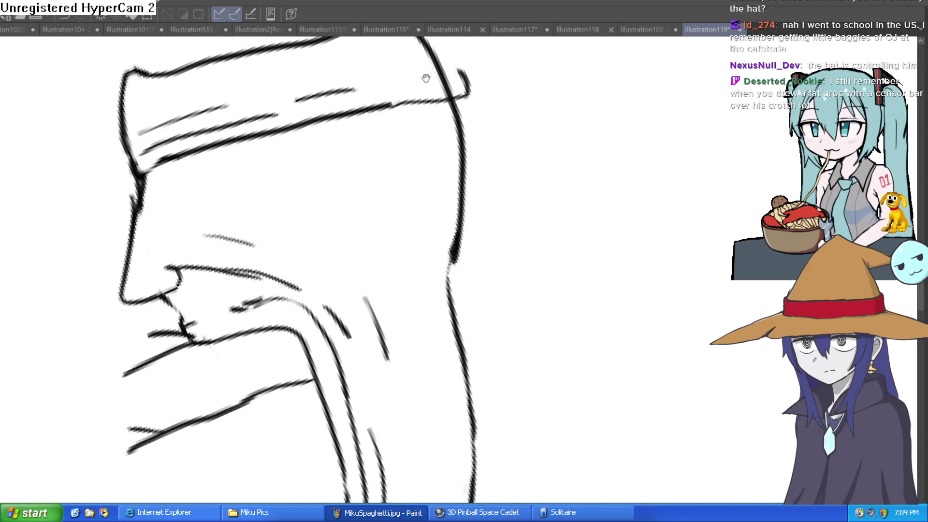
{"action": "left_click", "coordinate": [204, 183]}
{"action": "left_click", "coordinate": [174, 163]}
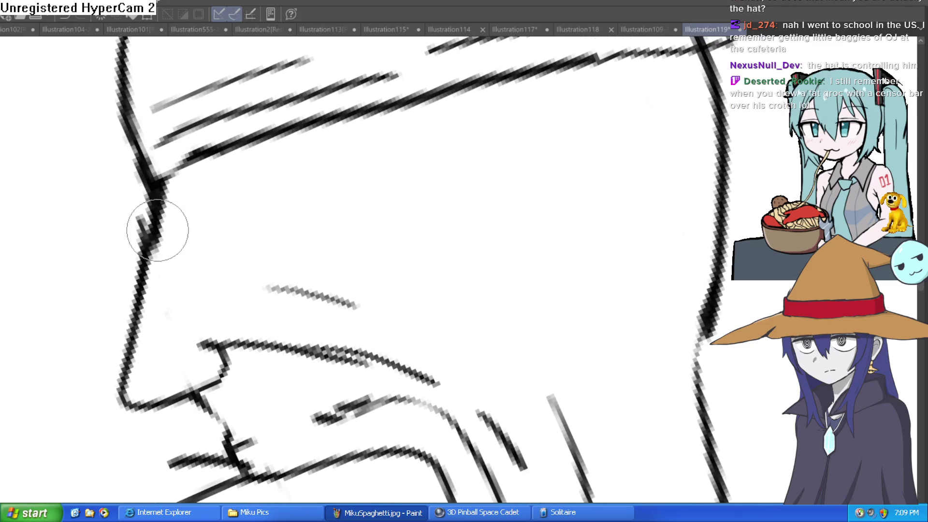
{"action": "left_click_drag", "start_coordinate": [164, 178], "coordinate": [260, 123]}
{"action": "mouse_move", "coordinate": [145, 191]}
{"action": "left_mouse_down"}
{"action": "mouse_move", "coordinate": [265, 152]}
{"action": "mouse_move", "coordinate": [372, 94]}
{"action": "left_mouse_up"}
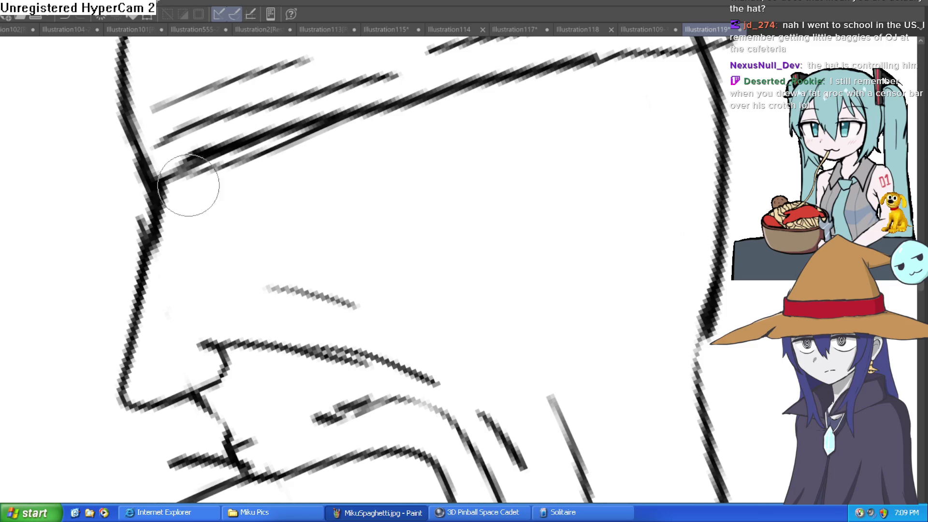
{"action": "key", "text": "ctrl+z"}
{"action": "mouse_move", "coordinate": [179, 177]}
{"action": "left_mouse_down"}
{"action": "mouse_move", "coordinate": [197, 193]}
{"action": "mouse_move", "coordinate": [242, 193]}
{"action": "mouse_move", "coordinate": [330, 160]}
{"action": "mouse_move", "coordinate": [364, 128]}
{"action": "left_mouse_up"}
{"action": "mouse_move", "coordinate": [201, 197]}
{"action": "left_mouse_down"}
{"action": "mouse_move", "coordinate": [314, 201]}
{"action": "mouse_move", "coordinate": [366, 180]}
{"action": "mouse_move", "coordinate": [318, 223]}
{"action": "left_mouse_up"}
Draw the eye outline and dark pupil, with marks under the eye and at its outer corner
{"action": "mouse_move", "coordinate": [251, 140]}
{"action": "left_mouse_down"}
{"action": "mouse_move", "coordinate": [269, 155]}
{"action": "mouse_move", "coordinate": [288, 139]}
{"action": "mouse_move", "coordinate": [282, 146]}
{"action": "left_mouse_up"}
{"action": "left_click_drag", "start_coordinate": [223, 187], "coordinate": [236, 175]}
{"action": "mouse_move", "coordinate": [338, 146]}
{"action": "left_mouse_down"}
{"action": "mouse_move", "coordinate": [358, 133]}
{"action": "mouse_move", "coordinate": [347, 121]}
{"action": "left_mouse_up"}
{"action": "mouse_move", "coordinate": [358, 77]}
{"action": "left_mouse_down"}
{"action": "mouse_move", "coordinate": [370, 85]}
{"action": "mouse_move", "coordinate": [363, 118]}
{"action": "mouse_move", "coordinate": [414, 182]}
{"action": "mouse_move", "coordinate": [492, 245]}
{"action": "mouse_move", "coordinate": [553, 254]}
{"action": "mouse_move", "coordinate": [480, 208]}
{"action": "left_mouse_up"}
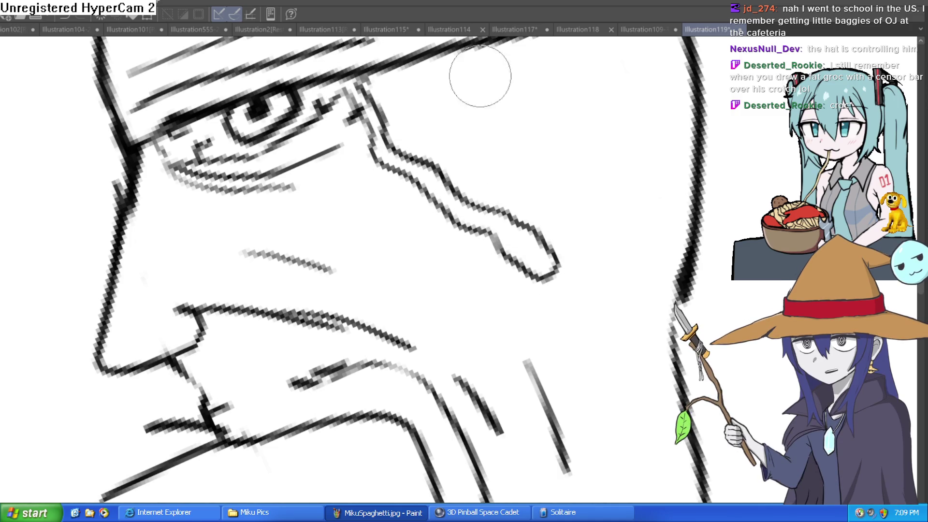
{"action": "scroll", "coordinate": [578, 132], "scroll_direction": "down", "scroll_amount": 8}
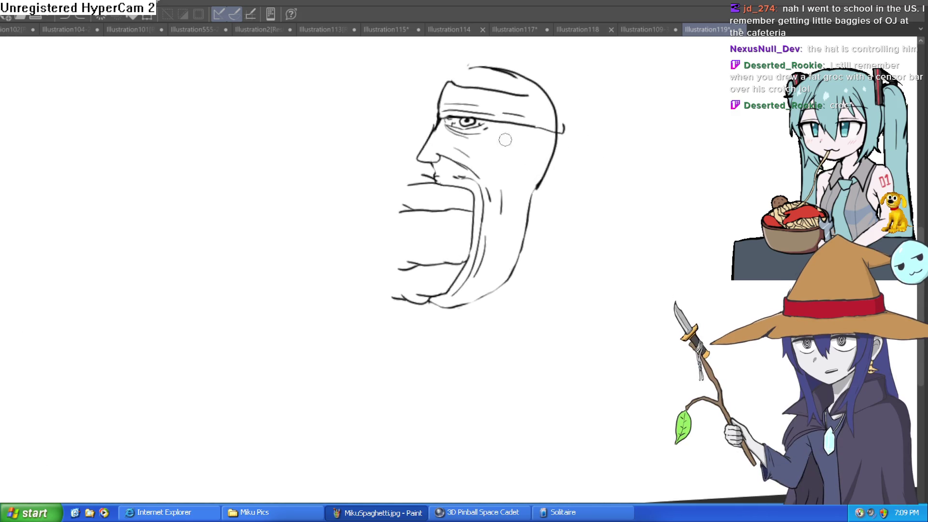
{"action": "scroll", "coordinate": [456, 142], "scroll_direction": "up", "scroll_amount": 8}
{"action": "mouse_move", "coordinate": [456, 142]}
{"action": "left_mouse_down"}
{"action": "mouse_move", "coordinate": [389, 169]}
{"action": "mouse_move", "coordinate": [383, 239]}
{"action": "mouse_move", "coordinate": [420, 271]}
{"action": "mouse_move", "coordinate": [418, 235]}
{"action": "mouse_move", "coordinate": [395, 202]}
{"action": "mouse_move", "coordinate": [416, 149]}
{"action": "left_mouse_up"}
Enlarge the brush and rotate the view to reduce tilt, centring on the forehead and eye
{"action": "scroll", "coordinate": [417, 149], "scroll_direction": "down", "scroll_amount": 5}
{"action": "left_click_drag", "start_coordinate": [580, 152], "coordinate": [515, 137]}
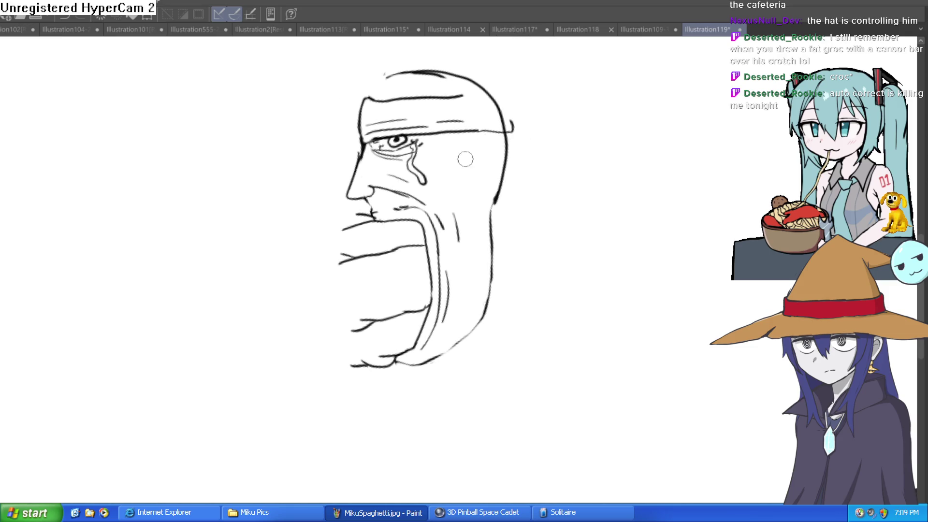
{"action": "left_click", "coordinate": [389, 201]}
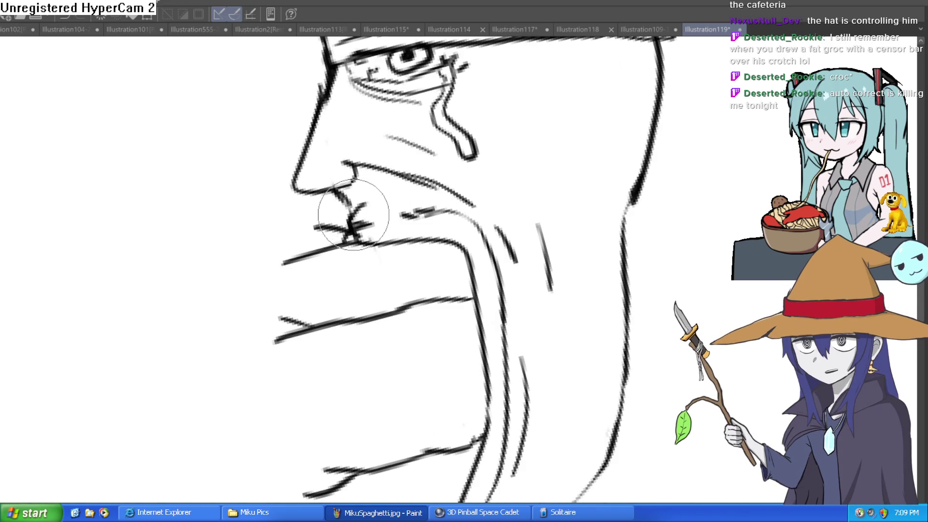
{"action": "key", "text": "bracketright"}
{"action": "scroll", "coordinate": [541, 184], "scroll_direction": "down", "scroll_amount": 5}
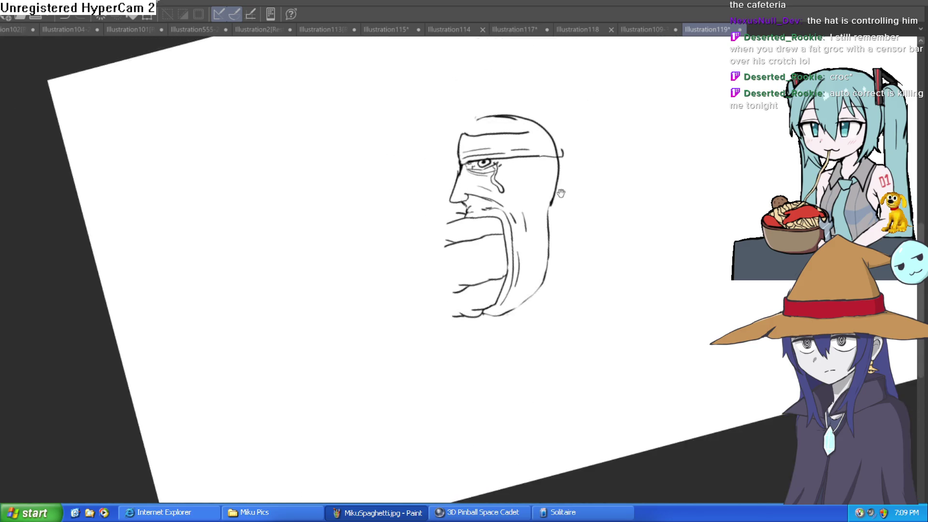
{"action": "key", "text": "asciicircum"}
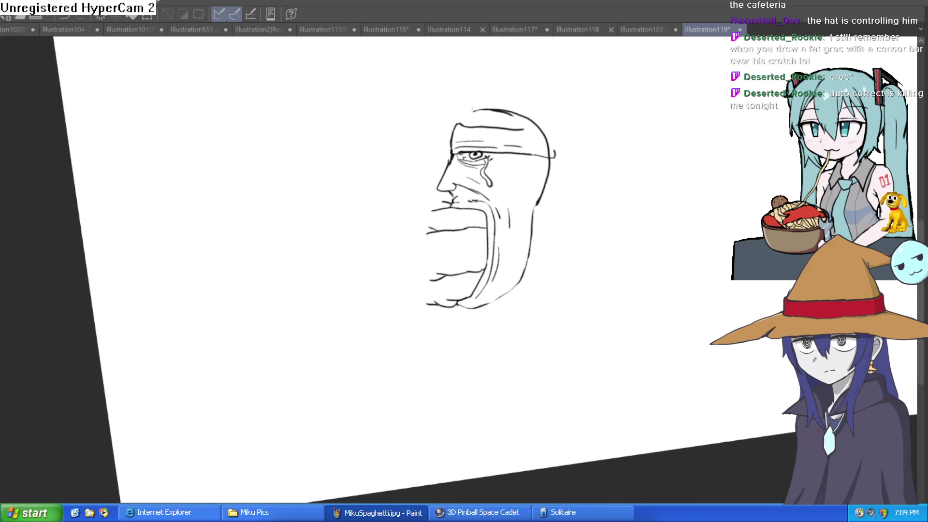
{"action": "scroll", "coordinate": [501, 139], "scroll_direction": "up", "scroll_amount": 5}
{"action": "left_click_drag", "start_coordinate": [440, 158], "coordinate": [403, 181]}
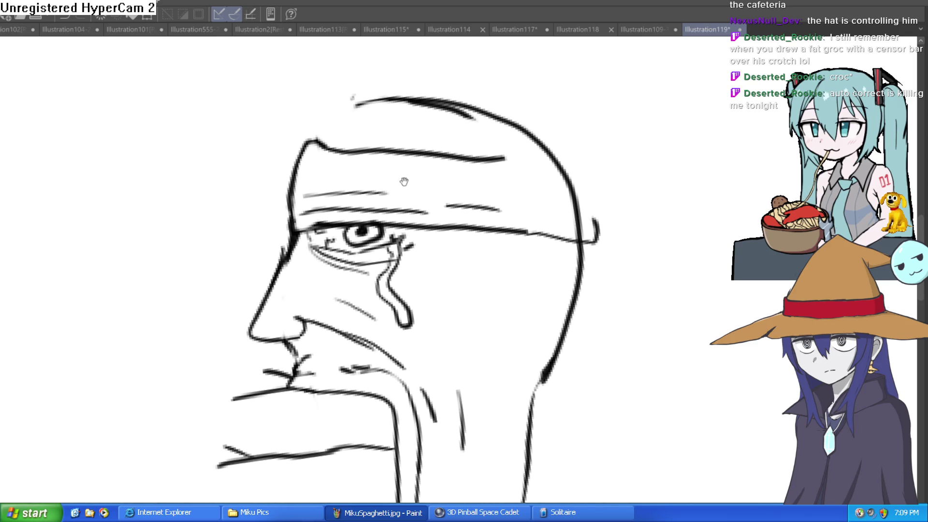
Draw hair rising along the top of the head and the headband's end past the outline
{"action": "left_click_drag", "start_coordinate": [304, 127], "coordinate": [374, 75]}
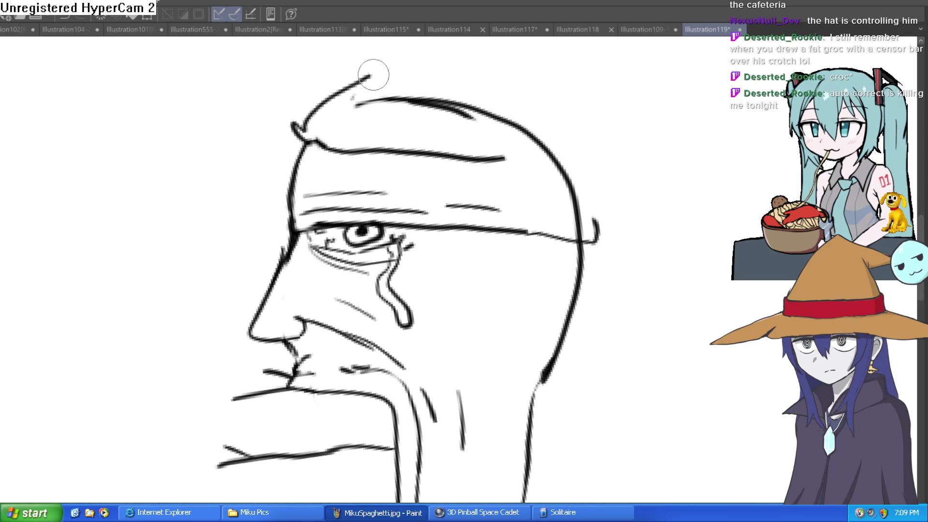
{"action": "left_click_drag", "start_coordinate": [449, 73], "coordinate": [571, 113]}
{"action": "mouse_move", "coordinate": [485, 157]}
{"action": "left_mouse_down"}
{"action": "mouse_move", "coordinate": [574, 163]}
{"action": "mouse_move", "coordinate": [615, 182]}
{"action": "mouse_move", "coordinate": [601, 242]}
{"action": "left_mouse_up"}
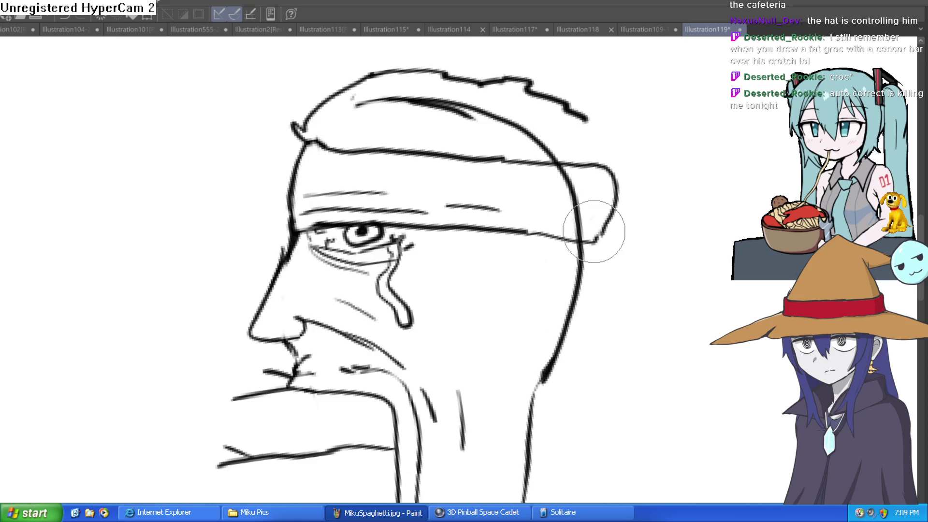
Erase the head lines crossing the headband, add spiky hair tips, and remove the inner neck stroke
{"action": "mouse_move", "coordinate": [579, 228]}
{"action": "left_mouse_down"}
{"action": "mouse_move", "coordinate": [572, 190]}
{"action": "mouse_move", "coordinate": [551, 166]}
{"action": "mouse_move", "coordinate": [565, 182]}
{"action": "mouse_move", "coordinate": [560, 152]}
{"action": "left_mouse_up"}
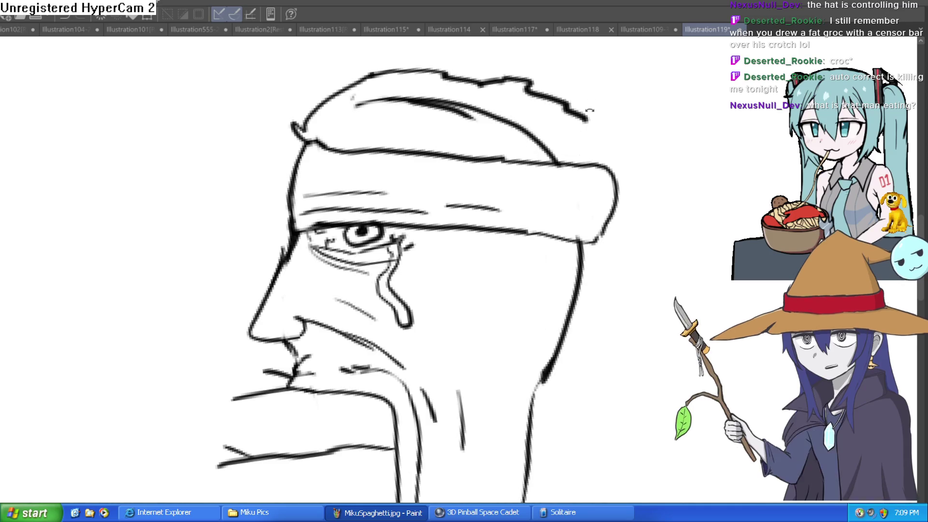
{"action": "key", "text": "minus"}
{"action": "mouse_move", "coordinate": [502, 125]}
{"action": "left_mouse_down"}
{"action": "mouse_move", "coordinate": [438, 115]}
{"action": "mouse_move", "coordinate": [311, 141]}
{"action": "mouse_move", "coordinate": [300, 135]}
{"action": "left_mouse_up"}
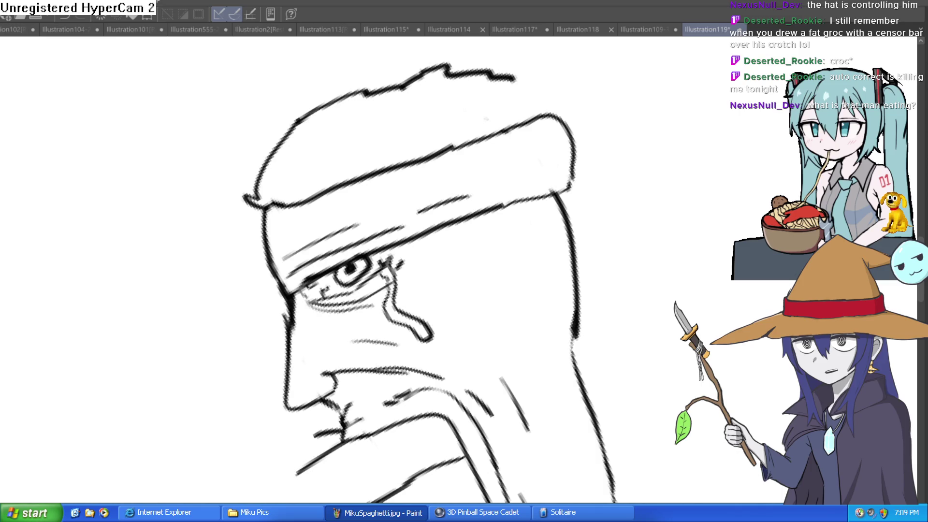
{"action": "key", "text": "minus"}
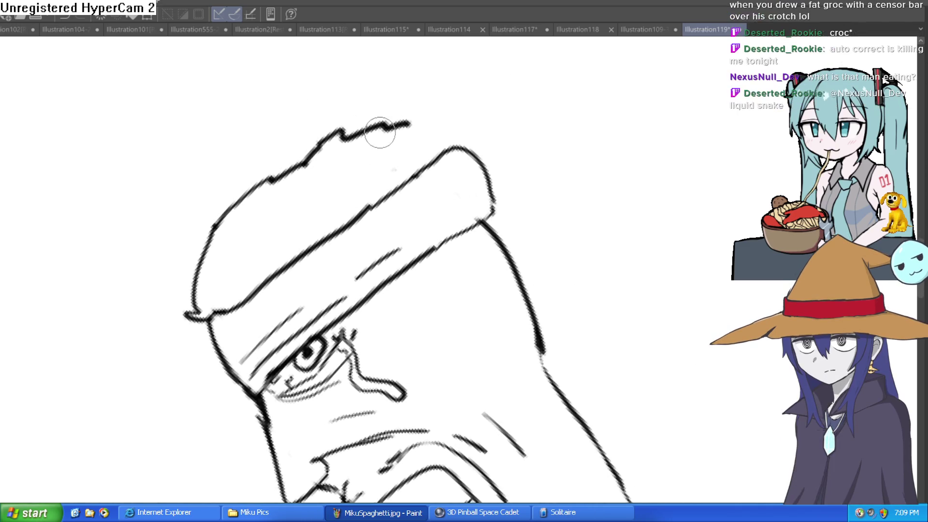
{"action": "mouse_move", "coordinate": [432, 112]}
{"action": "left_mouse_down"}
{"action": "mouse_move", "coordinate": [472, 124]}
{"action": "mouse_move", "coordinate": [488, 145]}
{"action": "mouse_move", "coordinate": [532, 140]}
{"action": "mouse_move", "coordinate": [598, 225]}
{"action": "mouse_move", "coordinate": [588, 247]}
{"action": "mouse_move", "coordinate": [499, 136]}
{"action": "mouse_move", "coordinate": [500, 225]}
{"action": "mouse_move", "coordinate": [451, 294]}
{"action": "left_mouse_up"}
{"action": "key", "text": "e"}
{"action": "mouse_move", "coordinate": [470, 257]}
{"action": "left_mouse_down"}
{"action": "mouse_move", "coordinate": [463, 264]}
{"action": "mouse_move", "coordinate": [486, 147]}
{"action": "left_mouse_up"}
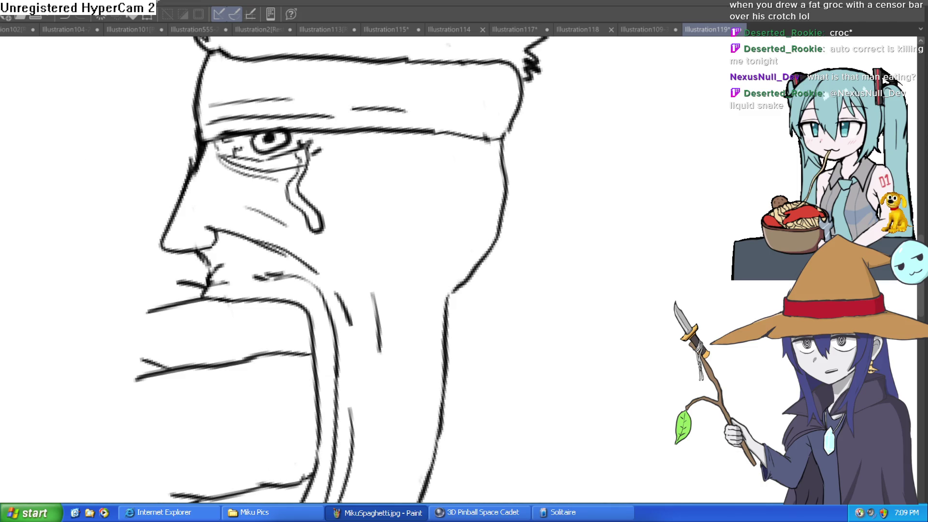
Draw the ear outline on the side of the head below the band
{"action": "mouse_move", "coordinate": [456, 174]}
{"action": "left_mouse_down"}
{"action": "mouse_move", "coordinate": [502, 145]}
{"action": "mouse_move", "coordinate": [526, 149]}
{"action": "mouse_move", "coordinate": [516, 164]}
{"action": "mouse_move", "coordinate": [507, 140]}
{"action": "left_mouse_up"}
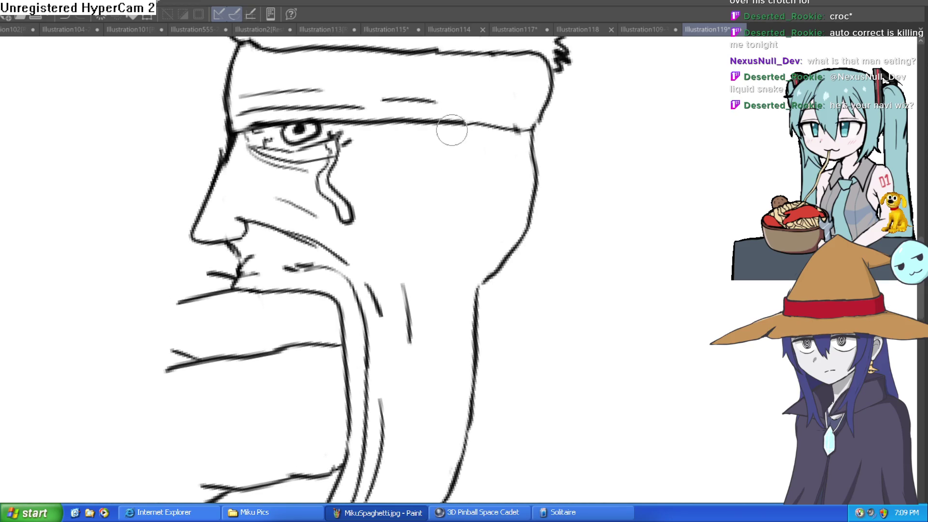
{"action": "mouse_move", "coordinate": [411, 223]}
{"action": "left_mouse_down"}
{"action": "mouse_move", "coordinate": [459, 229]}
{"action": "mouse_move", "coordinate": [472, 155]}
{"action": "mouse_move", "coordinate": [507, 121]}
{"action": "mouse_move", "coordinate": [524, 180]}
{"action": "left_mouse_up"}
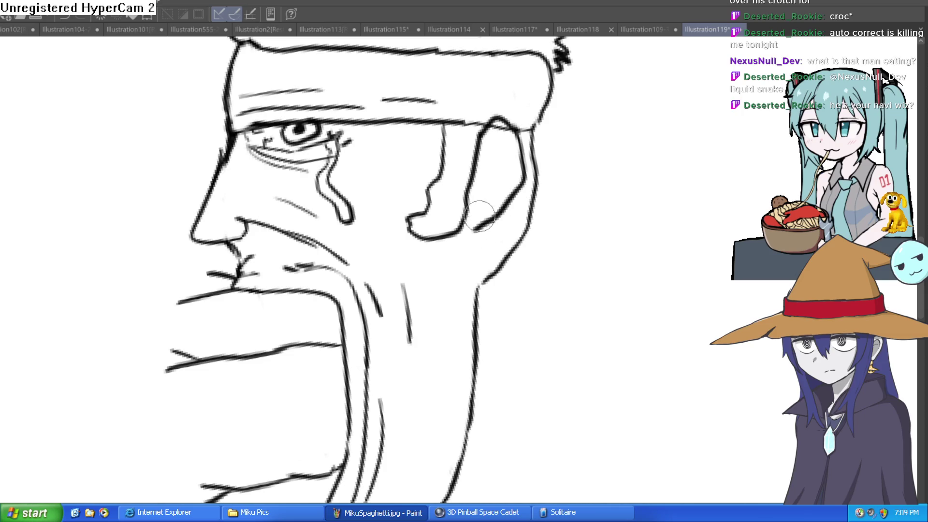
{"action": "scroll", "coordinate": [635, 177], "scroll_direction": "down", "scroll_amount": 5}
{"action": "mouse_move", "coordinate": [635, 177]}
{"action": "left_mouse_down"}
{"action": "mouse_move", "coordinate": [612, 161]}
{"action": "mouse_move", "coordinate": [514, 169]}
{"action": "left_mouse_up"}
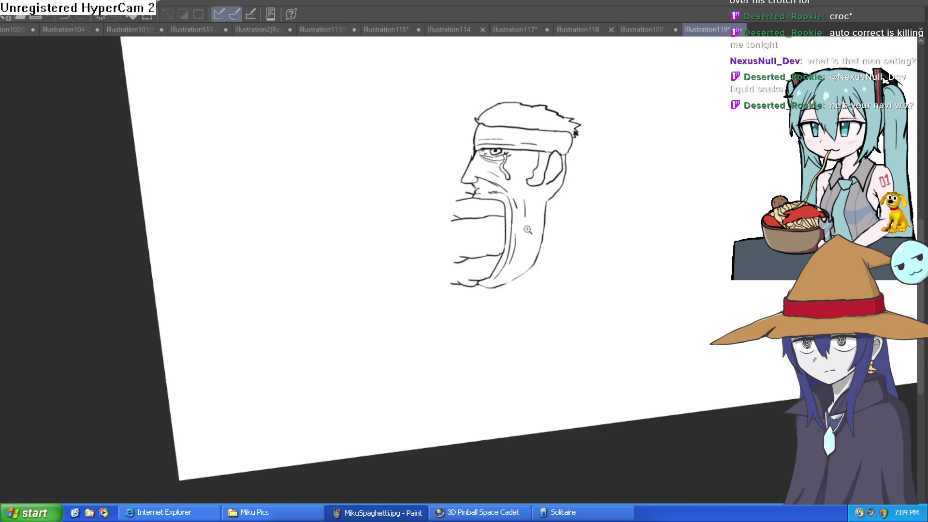
Redraw and darken the arm outline from the mouth down to the knuckles
{"action": "scroll", "coordinate": [528, 230], "scroll_direction": "up", "scroll_amount": 5}
{"action": "scroll", "coordinate": [522, 145], "scroll_direction": "down", "scroll_amount": 3}
{"action": "scroll", "coordinate": [447, 201], "scroll_direction": "up", "scroll_amount": 1}
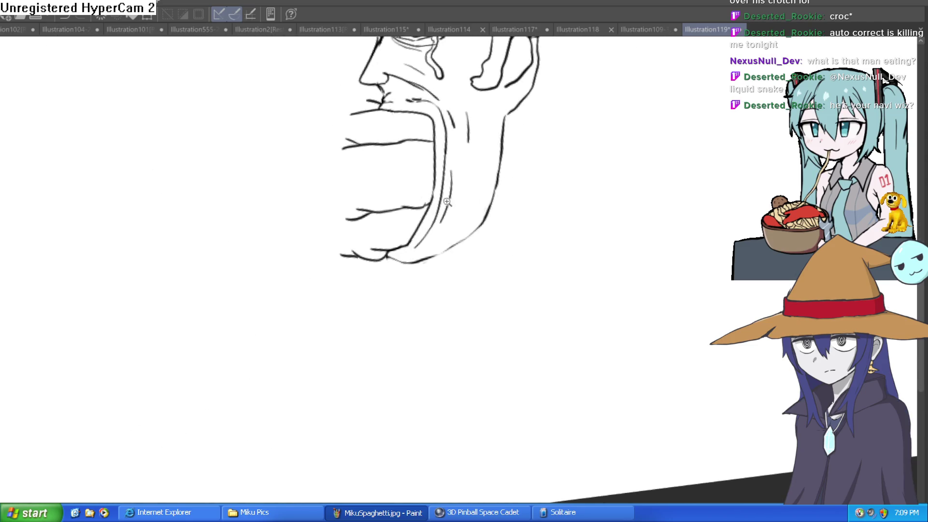
{"action": "scroll", "coordinate": [447, 202], "scroll_direction": "up", "scroll_amount": 1}
{"action": "left_click_drag", "start_coordinate": [431, 194], "coordinate": [419, 253]}
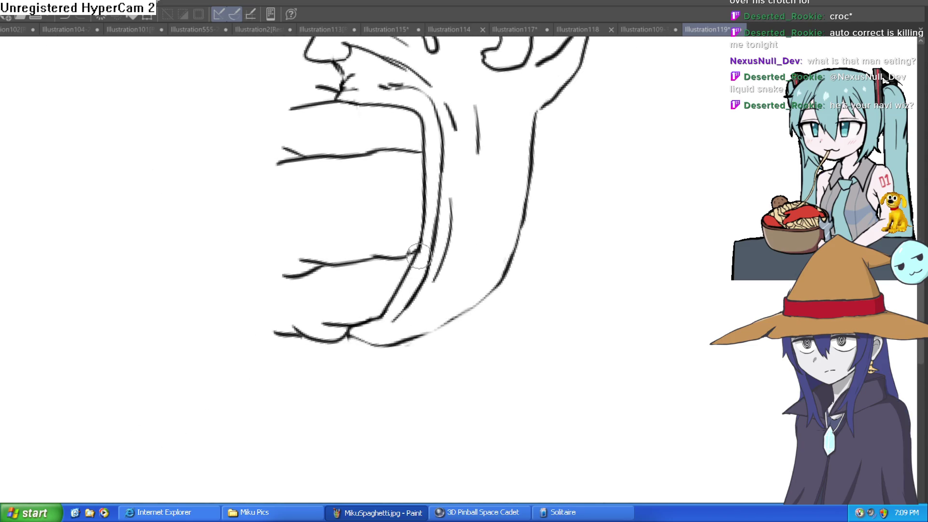
{"action": "mouse_move", "coordinate": [411, 117]}
{"action": "left_mouse_down"}
{"action": "mouse_move", "coordinate": [414, 251]}
{"action": "mouse_move", "coordinate": [403, 285]}
{"action": "left_mouse_up"}
{"action": "left_click_drag", "start_coordinate": [411, 250], "coordinate": [376, 331]}
{"action": "left_click_drag", "start_coordinate": [437, 271], "coordinate": [419, 320]}
Darken the cheek fold lines and redraw the nose outline with a cleaner stroke
{"action": "scroll", "coordinate": [499, 185], "scroll_direction": "up", "scroll_amount": 3}
{"action": "left_click_drag", "start_coordinate": [351, 131], "coordinate": [441, 186]}
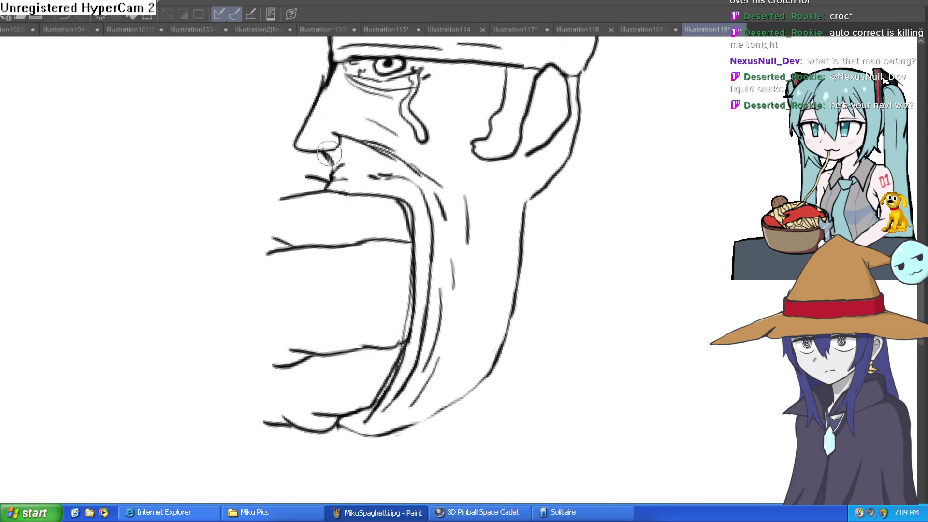
{"action": "scroll", "coordinate": [329, 154], "scroll_direction": "down", "scroll_amount": 3}
{"action": "scroll", "coordinate": [435, 145], "scroll_direction": "up", "scroll_amount": 4}
{"action": "mouse_move", "coordinate": [437, 123]}
{"action": "left_mouse_down"}
{"action": "mouse_move", "coordinate": [399, 212]}
{"action": "mouse_move", "coordinate": [415, 155]}
{"action": "mouse_move", "coordinate": [394, 201]}
{"action": "left_mouse_up"}
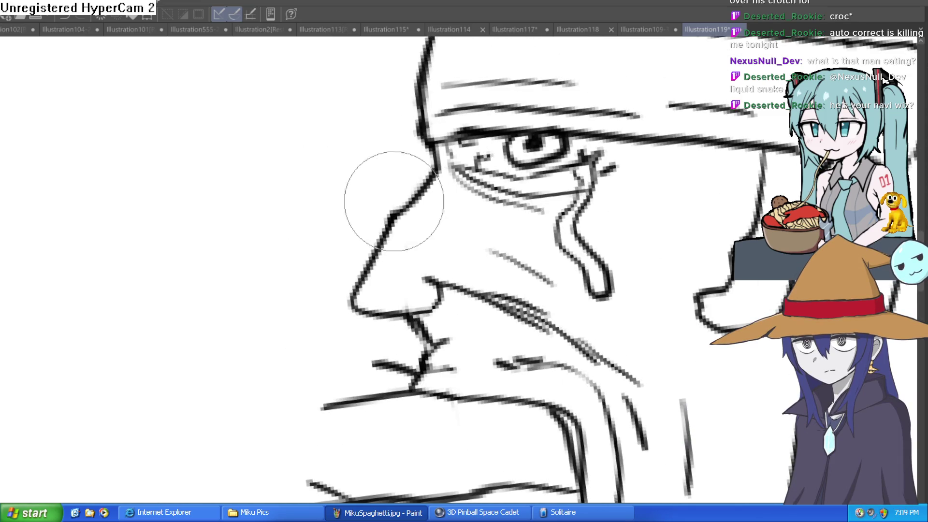
{"action": "scroll", "coordinate": [394, 201], "scroll_direction": "down", "scroll_amount": 6}
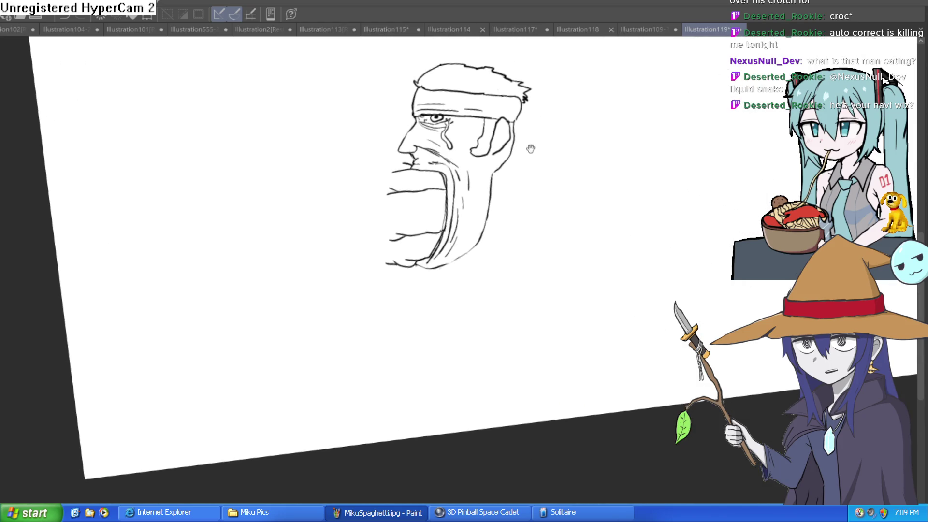
{"action": "scroll", "coordinate": [512, 114], "scroll_direction": "up", "scroll_amount": 5}
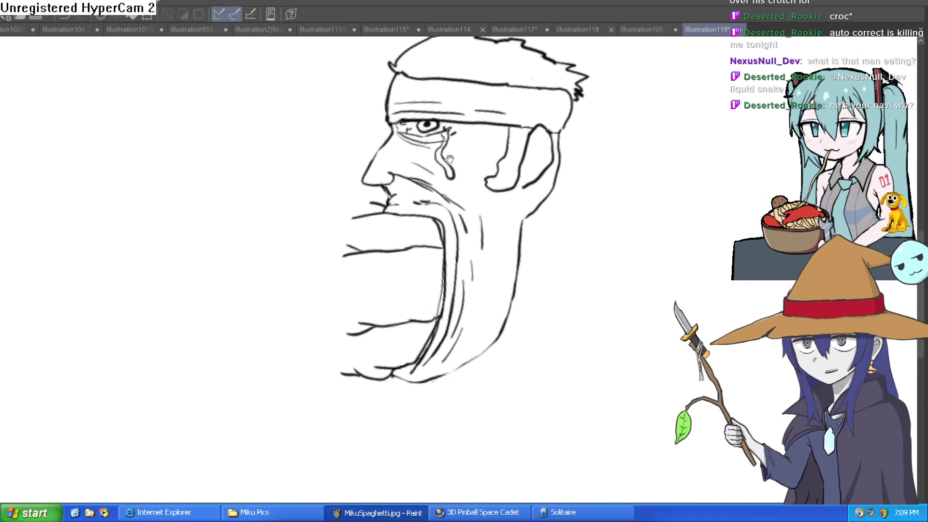
{"action": "mouse_move", "coordinate": [471, 198]}
{"action": "left_mouse_down"}
{"action": "mouse_move", "coordinate": [394, 140]}
{"action": "mouse_move", "coordinate": [323, 120]}
{"action": "mouse_move", "coordinate": [331, 172]}
{"action": "mouse_move", "coordinate": [317, 192]}
{"action": "left_mouse_up"}
Draw the shoulder curve behind the jaw near the neck
{"action": "mouse_move", "coordinate": [335, 155]}
{"action": "left_mouse_down"}
{"action": "mouse_move", "coordinate": [284, 213]}
{"action": "mouse_move", "coordinate": [270, 284]}
{"action": "mouse_move", "coordinate": [304, 297]}
{"action": "mouse_move", "coordinate": [327, 256]}
{"action": "mouse_move", "coordinate": [300, 199]}
{"action": "mouse_move", "coordinate": [285, 242]}
{"action": "mouse_move", "coordinate": [292, 178]}
{"action": "left_mouse_up"}
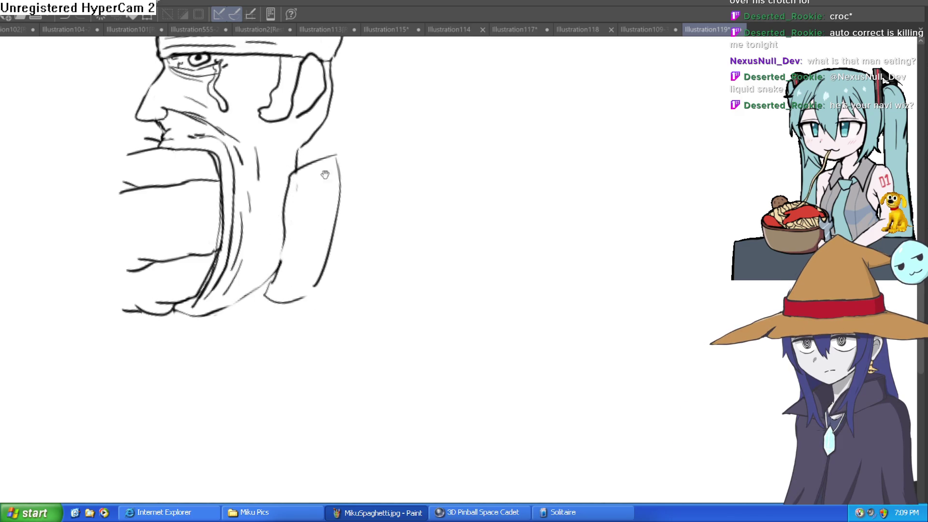
{"action": "scroll", "coordinate": [324, 175], "scroll_direction": "down", "scroll_amount": 3}
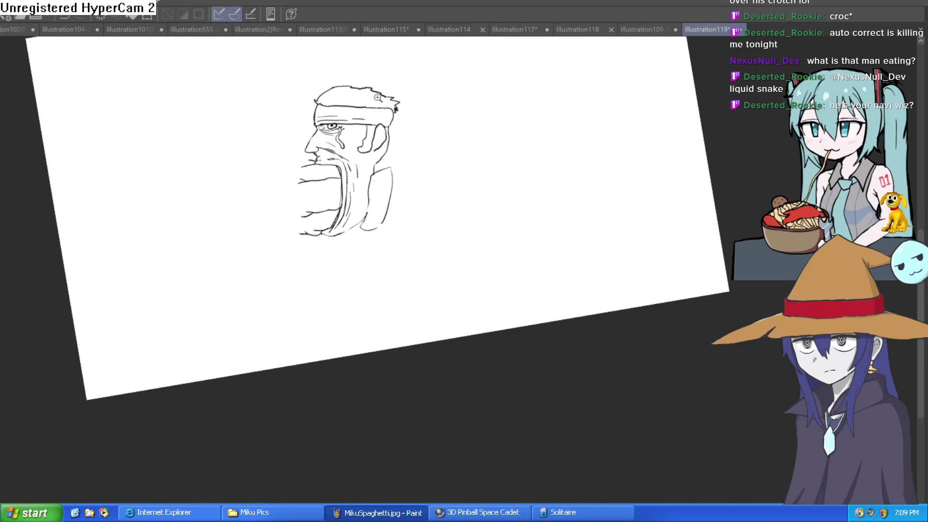
{"action": "scroll", "coordinate": [430, 166], "scroll_direction": "up", "scroll_amount": 5}
{"action": "scroll", "coordinate": [397, 287], "scroll_direction": "down", "scroll_amount": 2}
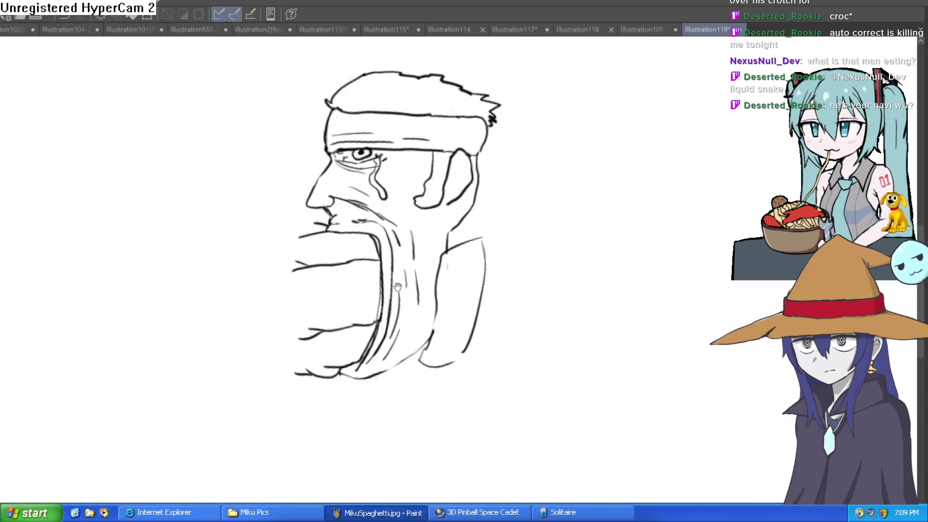
{"action": "mouse_move", "coordinate": [483, 271]}
{"action": "left_mouse_down"}
{"action": "mouse_move", "coordinate": [433, 183]}
{"action": "mouse_move", "coordinate": [404, 201]}
{"action": "mouse_move", "coordinate": [403, 166]}
{"action": "left_mouse_up"}
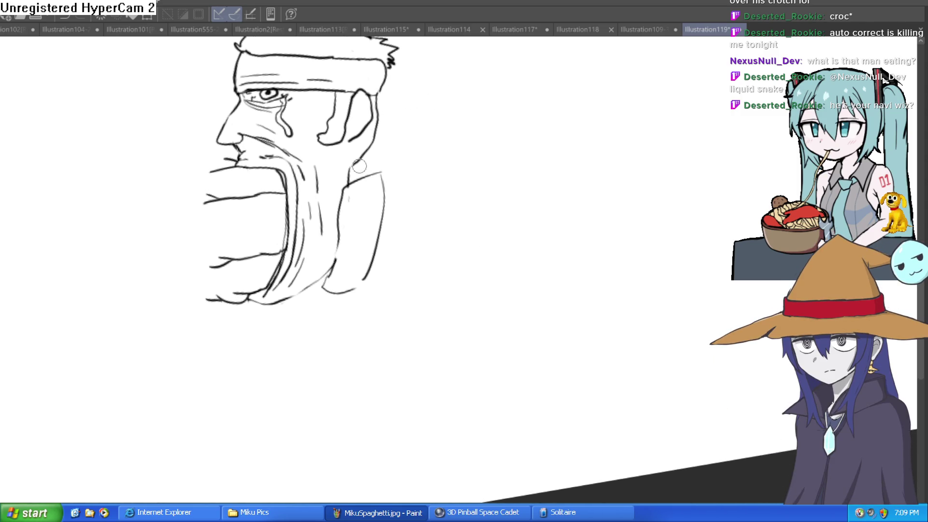
{"action": "mouse_move", "coordinate": [362, 155]}
{"action": "left_mouse_down"}
{"action": "mouse_move", "coordinate": [349, 183]}
{"action": "mouse_move", "coordinate": [381, 174]}
{"action": "left_mouse_up"}
Draw the forward-stretched arm's outer and under lines, the wrist and the open hand's fingers
{"action": "mouse_move", "coordinate": [411, 218]}
{"action": "left_mouse_down"}
{"action": "mouse_move", "coordinate": [387, 201]}
{"action": "mouse_move", "coordinate": [466, 192]}
{"action": "mouse_move", "coordinate": [518, 280]}
{"action": "mouse_move", "coordinate": [271, 338]}
{"action": "left_mouse_up"}
{"action": "mouse_move", "coordinate": [375, 235]}
{"action": "left_mouse_down"}
{"action": "mouse_move", "coordinate": [464, 261]}
{"action": "mouse_move", "coordinate": [257, 297]}
{"action": "mouse_move", "coordinate": [304, 325]}
{"action": "mouse_move", "coordinate": [319, 318]}
{"action": "left_mouse_up"}
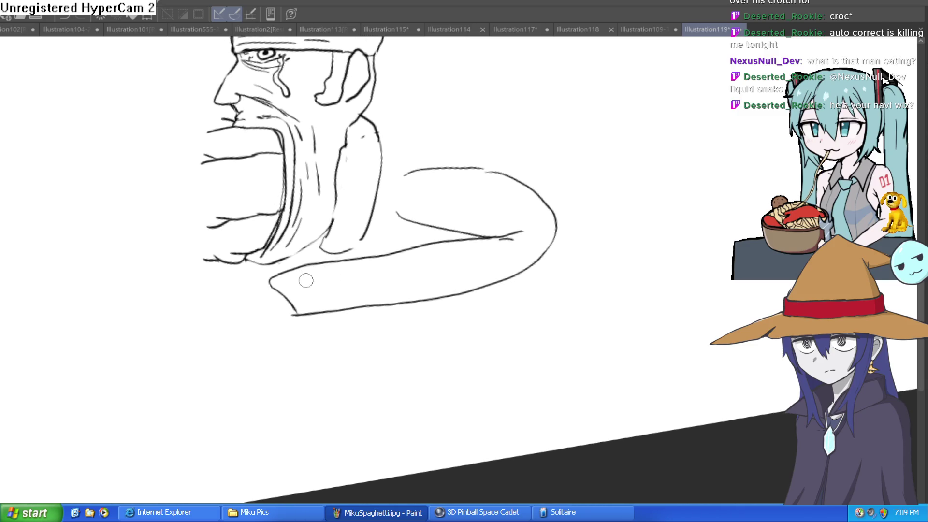
{"action": "mouse_move", "coordinate": [269, 282]}
{"action": "left_mouse_down"}
{"action": "mouse_move", "coordinate": [199, 304]}
{"action": "mouse_move", "coordinate": [174, 341]}
{"action": "mouse_move", "coordinate": [260, 333]}
{"action": "mouse_move", "coordinate": [303, 315]}
{"action": "left_mouse_up"}
{"action": "mouse_move", "coordinate": [193, 333]}
{"action": "left_mouse_down"}
{"action": "mouse_move", "coordinate": [249, 311]}
{"action": "mouse_move", "coordinate": [251, 325]}
{"action": "left_mouse_up"}
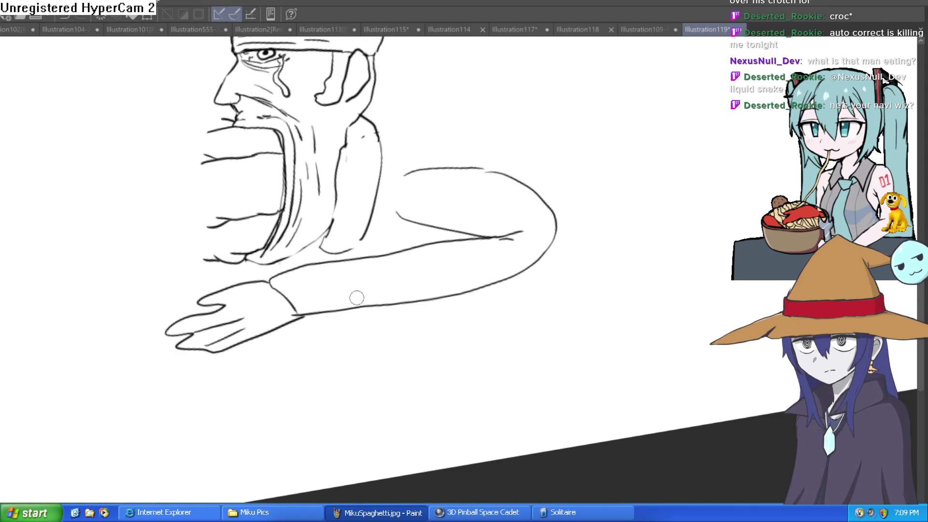
Add short hatching strokes along the neck line below the jaw
{"action": "scroll", "coordinate": [495, 238], "scroll_direction": "down", "scroll_amount": 5}
{"action": "scroll", "coordinate": [356, 220], "scroll_direction": "up", "scroll_amount": 4}
{"action": "scroll", "coordinate": [356, 220], "scroll_direction": "up", "scroll_amount": 2}
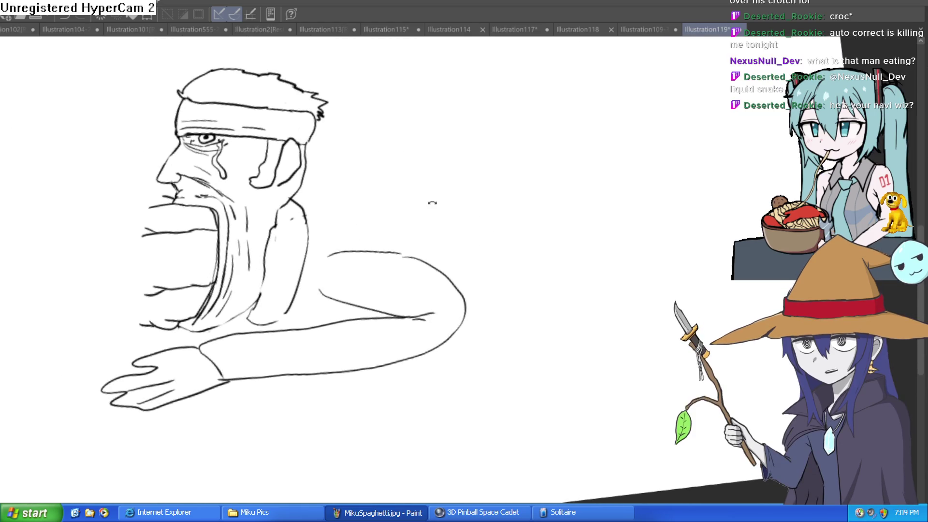
{"action": "scroll", "coordinate": [416, 180], "scroll_direction": "left", "scroll_amount": 5}
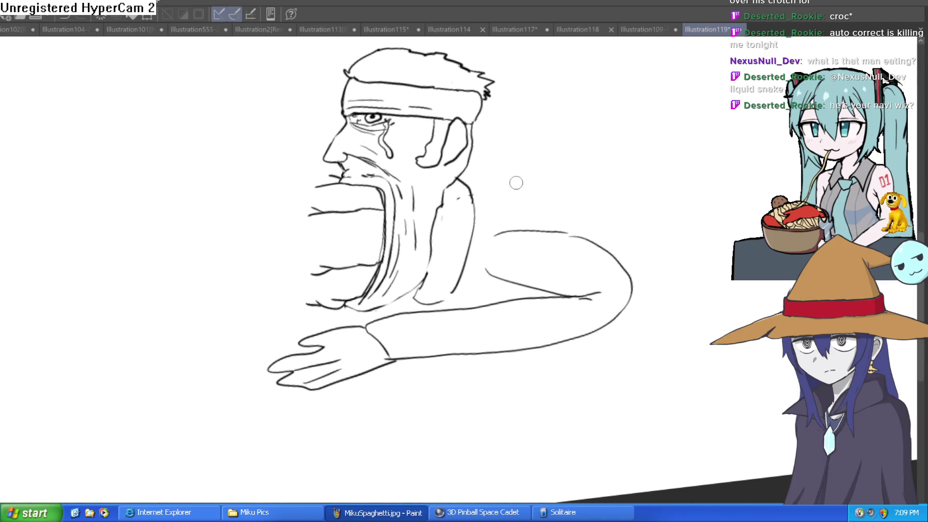
{"action": "scroll", "coordinate": [515, 182], "scroll_direction": "down", "scroll_amount": 3}
{"action": "scroll", "coordinate": [461, 232], "scroll_direction": "up", "scroll_amount": 4}
{"action": "left_click_drag", "start_coordinate": [460, 233], "coordinate": [426, 213]}
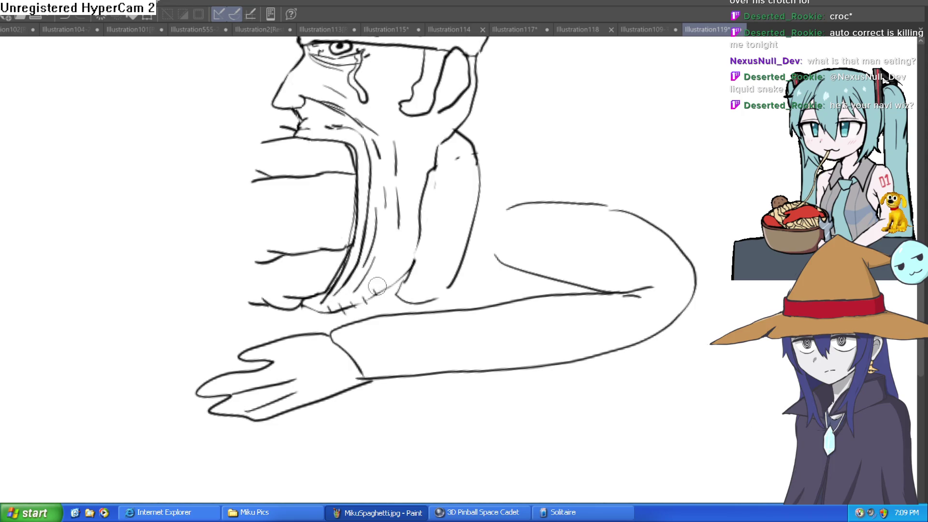
{"action": "left_click_drag", "start_coordinate": [408, 231], "coordinate": [414, 209]}
Undo the messy nose-base strokes and hatch stubble below the nose and around the mouth
{"action": "scroll", "coordinate": [300, 112], "scroll_direction": "up", "scroll_amount": 10}
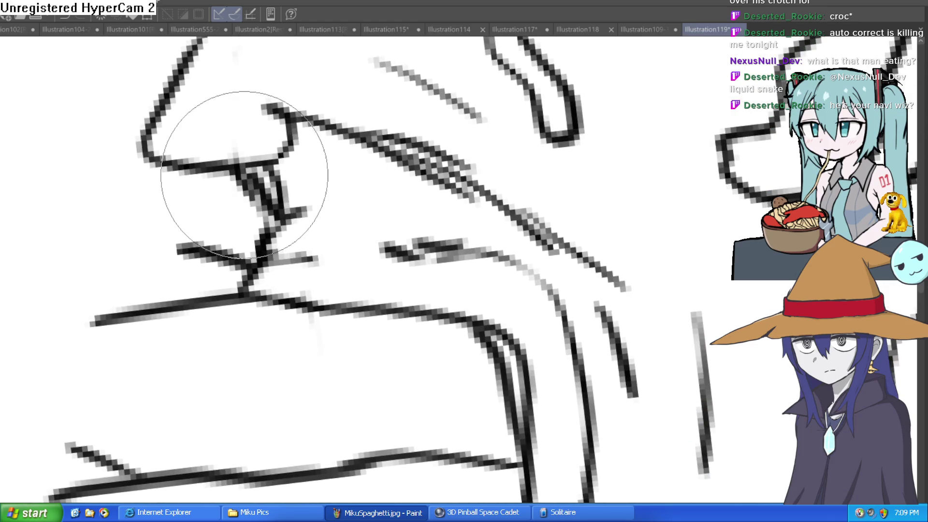
{"action": "key", "text": "ctrl+z"}
{"action": "key", "text": "ctrl+z"}
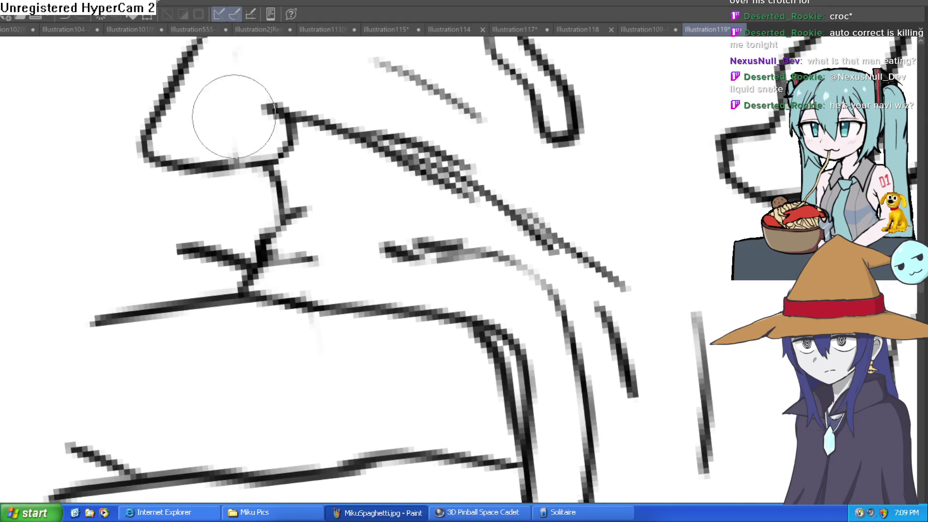
{"action": "left_click_drag", "start_coordinate": [307, 167], "coordinate": [323, 190]}
{"action": "left_click_drag", "start_coordinate": [336, 160], "coordinate": [346, 196]}
{"action": "mouse_move", "coordinate": [367, 166]}
{"action": "left_mouse_down"}
{"action": "mouse_move", "coordinate": [376, 194]}
{"action": "mouse_move", "coordinate": [408, 198]}
{"action": "left_mouse_up"}
{"action": "mouse_move", "coordinate": [418, 182]}
{"action": "left_mouse_down"}
{"action": "mouse_move", "coordinate": [426, 206]}
{"action": "mouse_move", "coordinate": [477, 224]}
{"action": "left_mouse_up"}
{"action": "scroll", "coordinate": [548, 213], "scroll_direction": "down", "scroll_amount": 10}
{"action": "mouse_move", "coordinate": [538, 244]}
{"action": "left_mouse_down"}
{"action": "mouse_move", "coordinate": [563, 309]}
{"action": "mouse_move", "coordinate": [570, 300]}
{"action": "left_mouse_up"}
With the canvas upright, draw a line from the shoulder across the top of the arm
{"action": "key", "text": "ctrl+shift+r"}
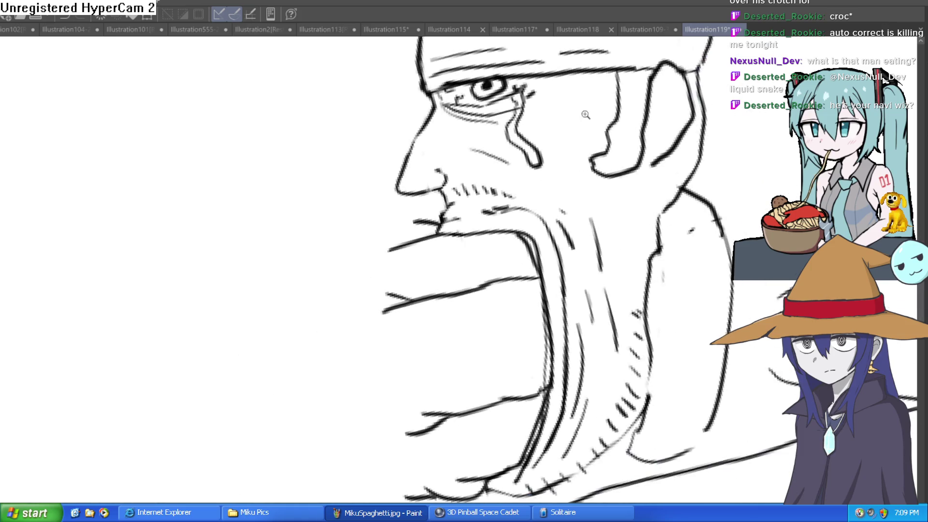
{"action": "scroll", "coordinate": [600, 260], "scroll_direction": "down", "scroll_amount": 3}
{"action": "mouse_move", "coordinate": [806, 232]}
{"action": "left_mouse_down"}
{"action": "mouse_move", "coordinate": [644, 134]}
{"action": "mouse_move", "coordinate": [585, 196]}
{"action": "left_mouse_up"}
{"action": "key", "text": "minus"}
{"action": "key", "text": "minus"}
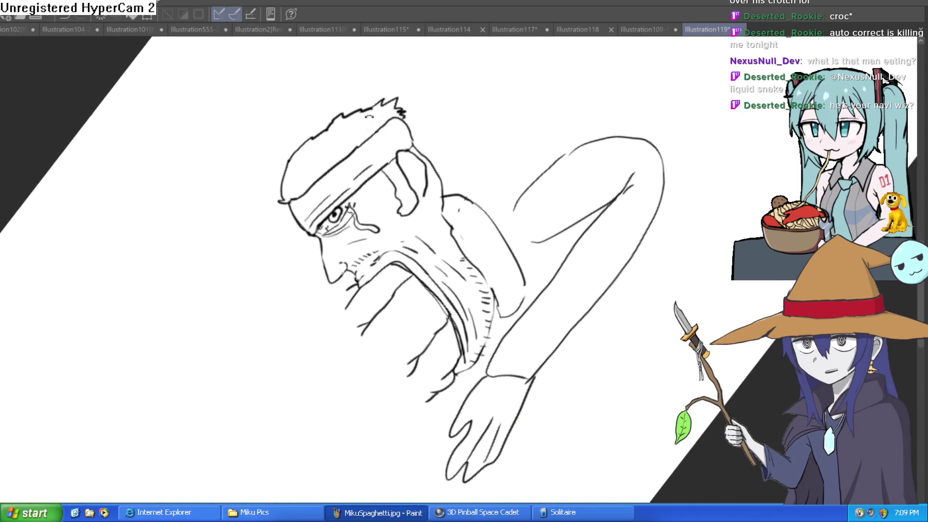
{"action": "scroll", "coordinate": [265, 240], "scroll_direction": "up", "scroll_amount": 3}
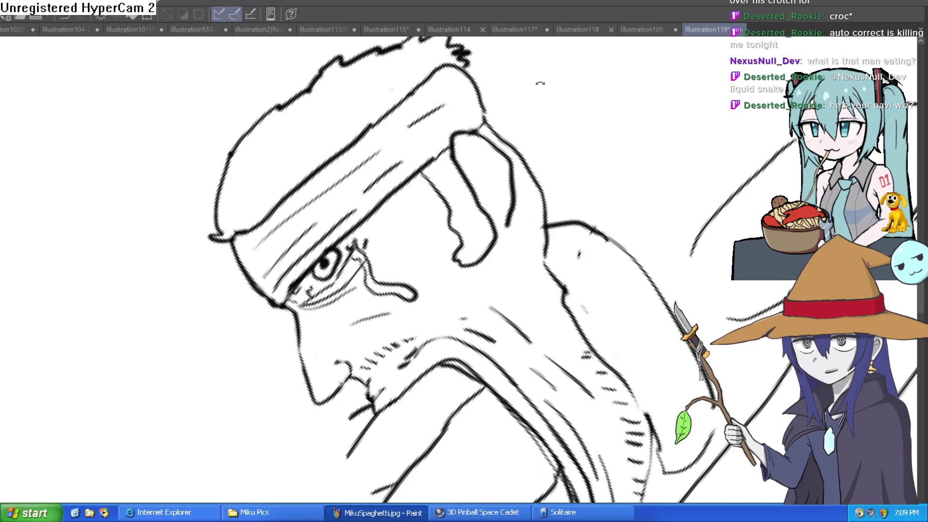
{"action": "key", "text": "ctrl+shift+r"}
{"action": "scroll", "coordinate": [550, 241], "scroll_direction": "up", "scroll_amount": 2}
{"action": "scroll", "coordinate": [547, 265], "scroll_direction": "right", "scroll_amount": 10}
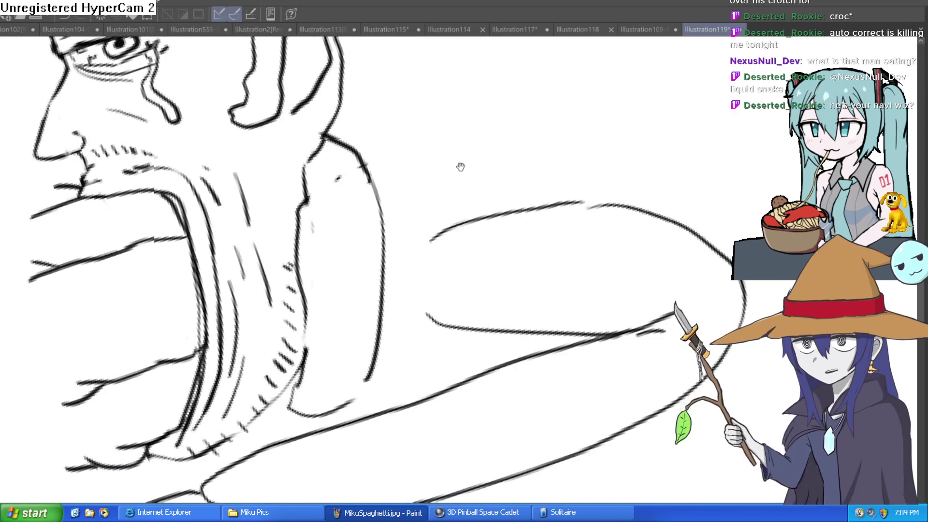
{"action": "left_click_drag", "start_coordinate": [356, 79], "coordinate": [628, 116]}
{"action": "key", "text": "ctrl+minus"}
{"action": "left_click_drag", "start_coordinate": [646, 156], "coordinate": [512, 223]}
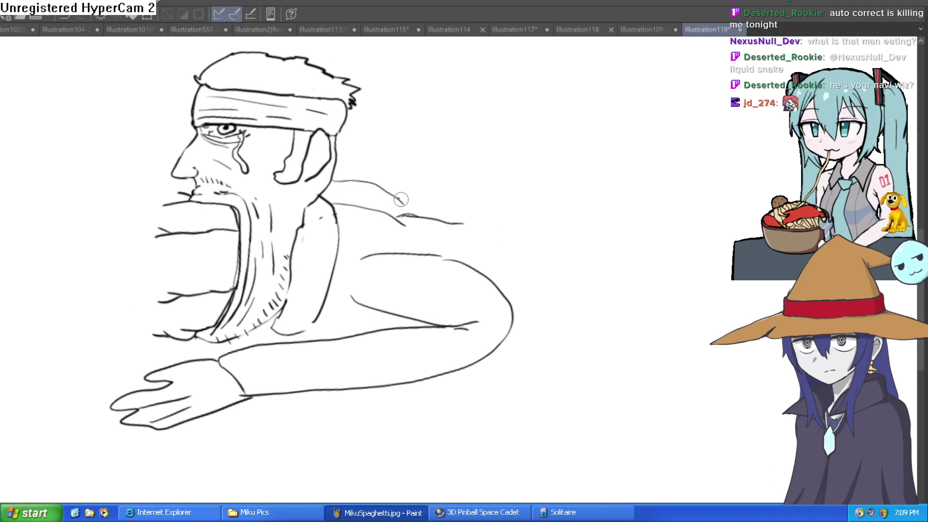
Extend the shoulder line rightward into the back and sketch the lower torso, undoing bad strokes
{"action": "mouse_move", "coordinate": [468, 222]}
{"action": "left_mouse_down"}
{"action": "mouse_move", "coordinate": [616, 212]}
{"action": "mouse_move", "coordinate": [528, 153]}
{"action": "left_mouse_up"}
{"action": "key", "text": "ctrl+z"}
{"action": "left_click_drag", "start_coordinate": [406, 156], "coordinate": [601, 141]}
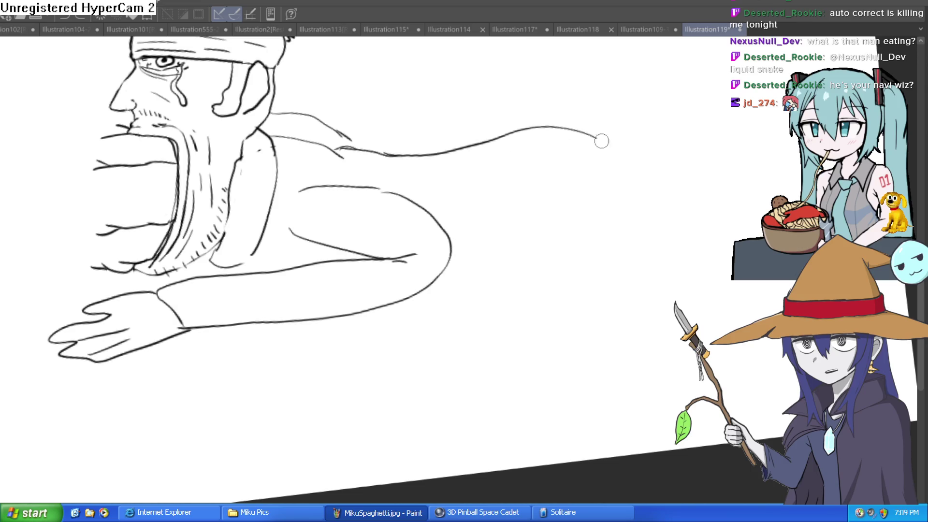
{"action": "left_click_drag", "start_coordinate": [432, 154], "coordinate": [522, 120]}
{"action": "left_click_drag", "start_coordinate": [624, 160], "coordinate": [704, 175]}
{"action": "left_click_drag", "start_coordinate": [449, 260], "coordinate": [694, 220]}
{"action": "left_click_drag", "start_coordinate": [707, 251], "coordinate": [533, 288]}
{"action": "key", "text": "ctrl+z"}
{"action": "key", "text": "ctrl+z"}
Draw the back, lower torso, leg outlines, buttock curve and a hip mark
{"action": "left_click_drag", "start_coordinate": [454, 199], "coordinate": [540, 234]}
{"action": "mouse_move", "coordinate": [283, 289]}
{"action": "left_mouse_down"}
{"action": "mouse_move", "coordinate": [422, 276]}
{"action": "mouse_move", "coordinate": [582, 307]}
{"action": "left_mouse_up"}
{"action": "left_click_drag", "start_coordinate": [589, 308], "coordinate": [706, 227]}
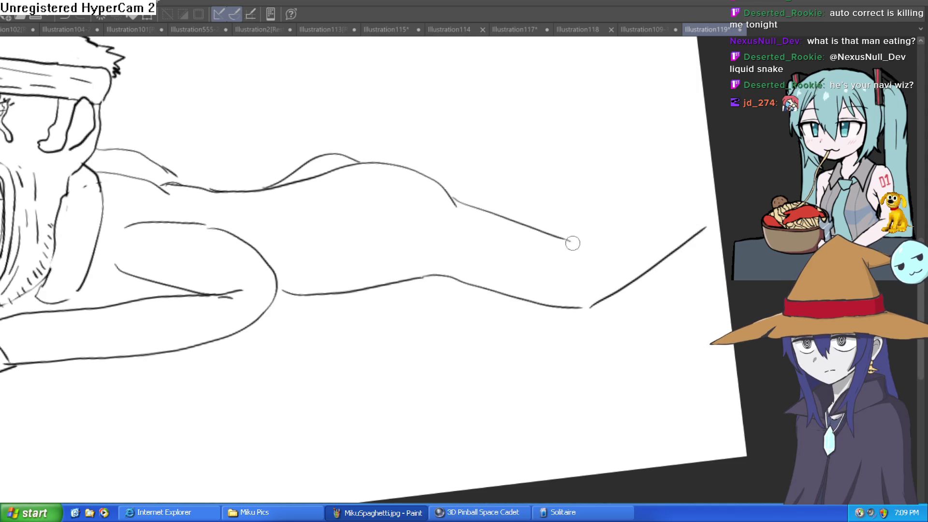
{"action": "left_click_drag", "start_coordinate": [595, 241], "coordinate": [705, 178]}
{"action": "mouse_move", "coordinate": [394, 161]}
{"action": "left_mouse_down"}
{"action": "mouse_move", "coordinate": [480, 99]}
{"action": "mouse_move", "coordinate": [586, 81]}
{"action": "left_mouse_up"}
{"action": "mouse_move", "coordinate": [457, 200]}
{"action": "left_mouse_down"}
{"action": "mouse_move", "coordinate": [490, 153]}
{"action": "mouse_move", "coordinate": [549, 107]}
{"action": "mouse_move", "coordinate": [601, 99]}
{"action": "left_mouse_up"}
Thicken the upper back curve
{"action": "scroll", "coordinate": [634, 98], "scroll_direction": "down", "scroll_amount": 5}
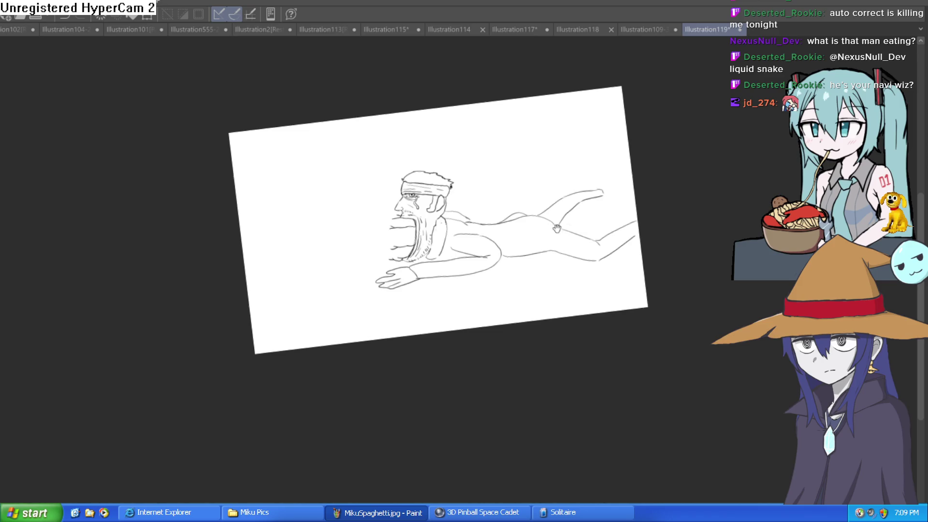
{"action": "scroll", "coordinate": [588, 266], "scroll_direction": "up", "scroll_amount": 10}
{"action": "left_click_drag", "start_coordinate": [588, 266], "coordinate": [576, 306]}
{"action": "mouse_move", "coordinate": [513, 228]}
{"action": "left_mouse_down"}
{"action": "mouse_move", "coordinate": [331, 223]}
{"action": "mouse_move", "coordinate": [213, 292]}
{"action": "mouse_move", "coordinate": [438, 230]}
{"action": "left_mouse_up"}
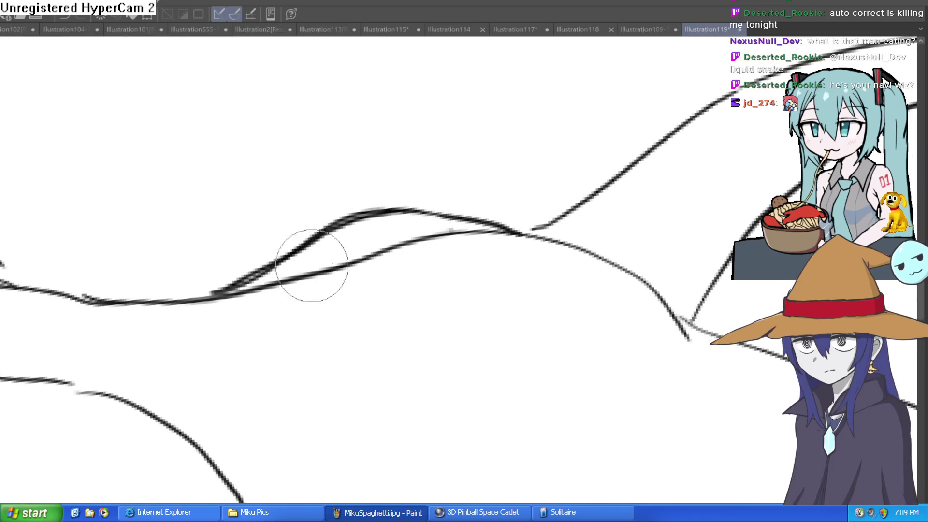
{"action": "scroll", "coordinate": [578, 324], "scroll_direction": "down", "scroll_amount": 10}
Erase the stray lines near the elbow
{"action": "left_click_drag", "start_coordinate": [579, 324], "coordinate": [647, 224]}
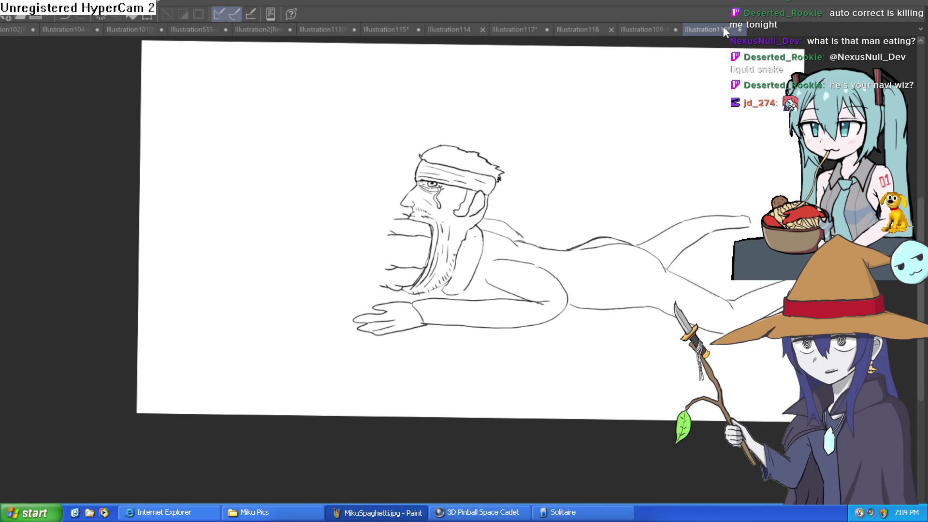
{"action": "left_click_drag", "start_coordinate": [441, 132], "coordinate": [444, 97]}
{"action": "left_click_drag", "start_coordinate": [464, 207], "coordinate": [507, 169]}
{"action": "scroll", "coordinate": [534, 161], "scroll_direction": "up", "scroll_amount": 5}
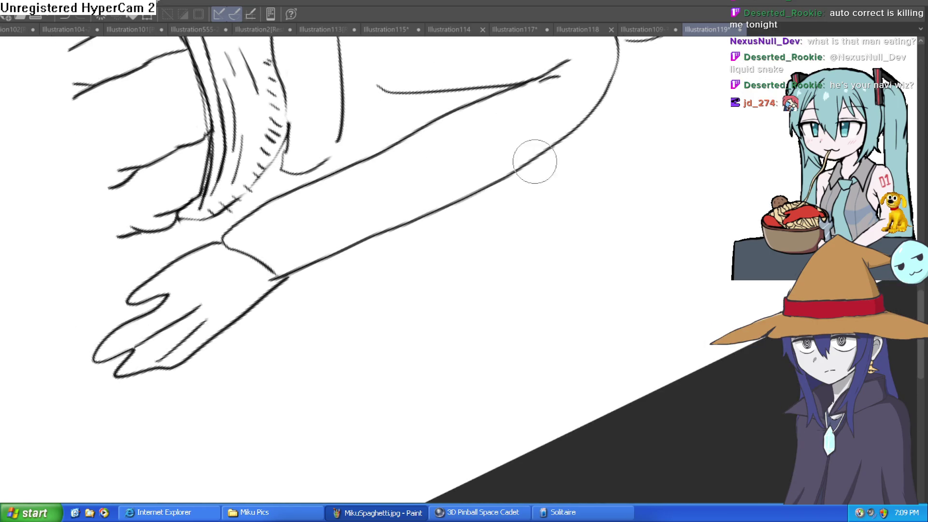
{"action": "left_click_drag", "start_coordinate": [529, 104], "coordinate": [476, 174]}
{"action": "mouse_move", "coordinate": [520, 121]}
{"action": "left_mouse_down"}
{"action": "mouse_move", "coordinate": [480, 161]}
{"action": "mouse_move", "coordinate": [498, 140]}
{"action": "mouse_move", "coordinate": [545, 193]}
{"action": "mouse_move", "coordinate": [524, 183]}
{"action": "mouse_move", "coordinate": [562, 136]}
{"action": "left_mouse_up"}
{"action": "key", "text": "minus"}
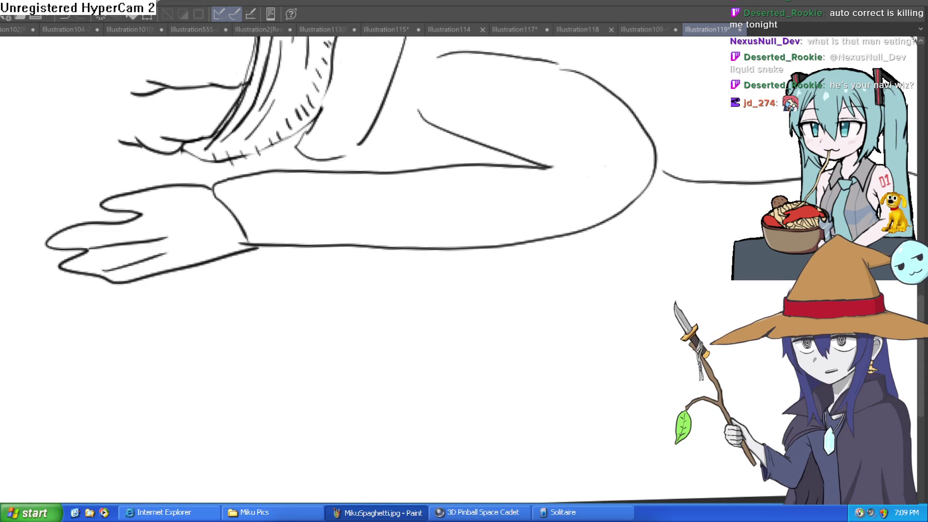
Undo the stray stroke and the small tick mark beside the man's outstretched hand
{"action": "scroll", "coordinate": [479, 212], "scroll_direction": "down", "scroll_amount": 4}
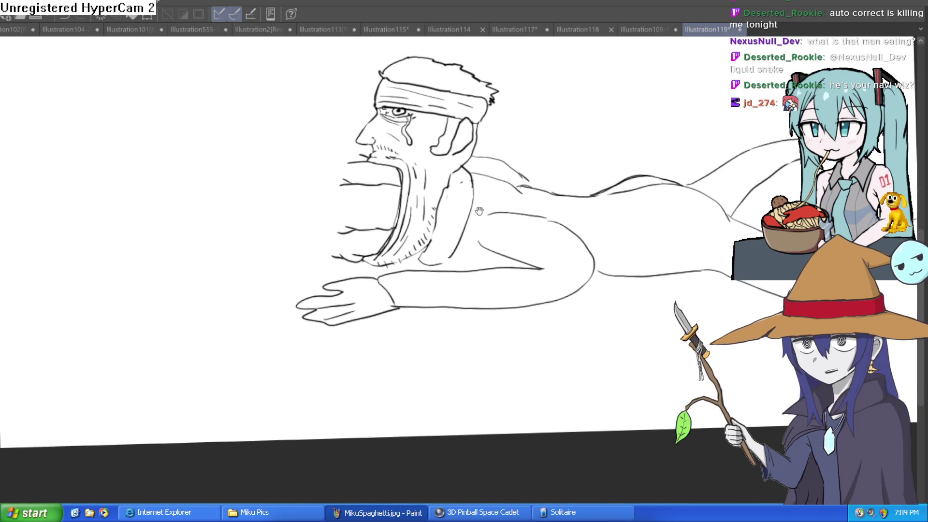
{"action": "scroll", "coordinate": [589, 229], "scroll_direction": "up", "scroll_amount": 2}
{"action": "left_click_drag", "start_coordinate": [521, 220], "coordinate": [532, 163]}
{"action": "scroll", "coordinate": [589, 280], "scroll_direction": "down", "scroll_amount": 5}
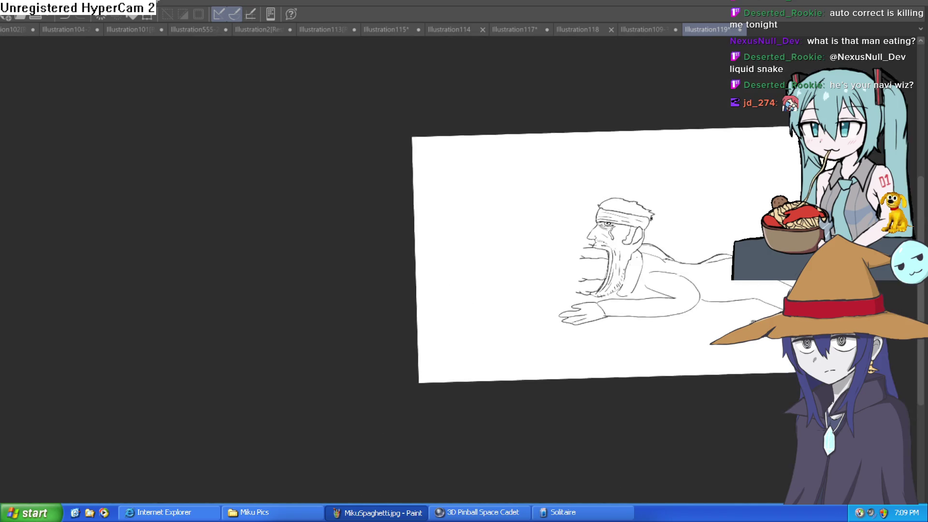
{"action": "scroll", "coordinate": [589, 279], "scroll_direction": "up", "scroll_amount": 1}
{"action": "scroll", "coordinate": [508, 278], "scroll_direction": "up", "scroll_amount": 3}
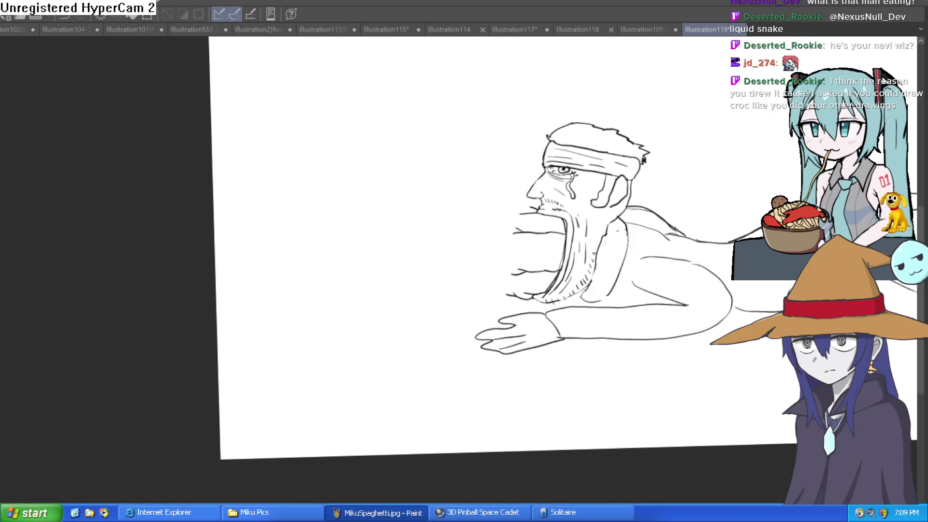
{"action": "key", "text": "ctrl+z"}
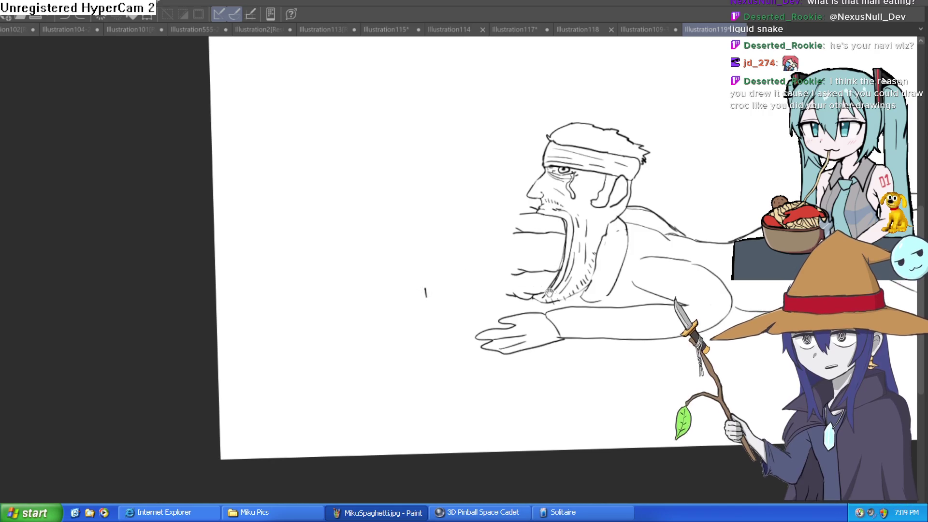
{"action": "scroll", "coordinate": [435, 261], "scroll_direction": "up", "scroll_amount": 3}
{"action": "key", "text": "ctrl+z"}
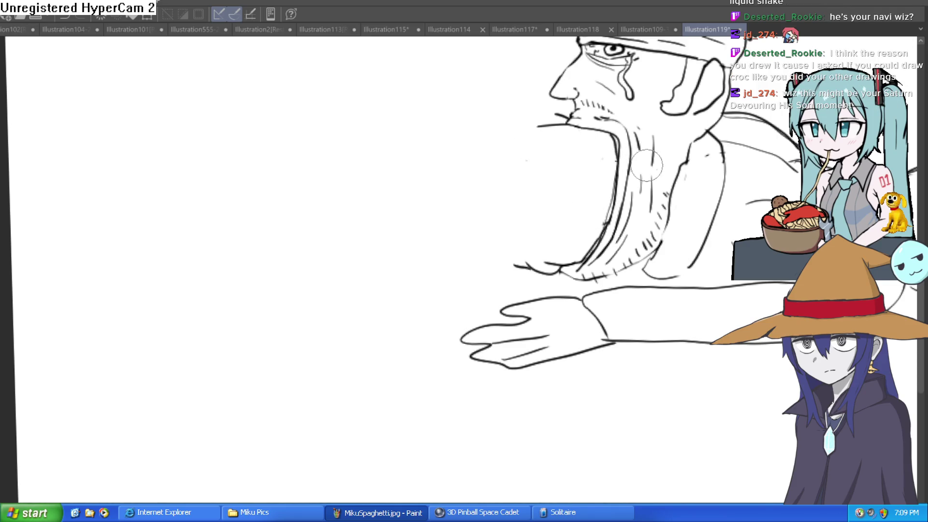
{"action": "key", "text": "ctrl+minus"}
{"action": "key", "text": "ctrl+minus"}
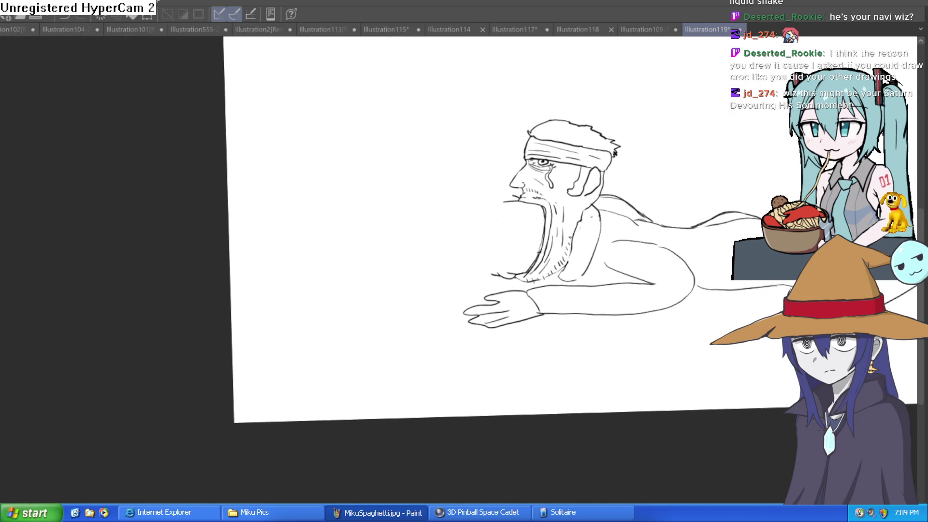
{"action": "left_click_drag", "start_coordinate": [342, 148], "coordinate": [328, 156]}
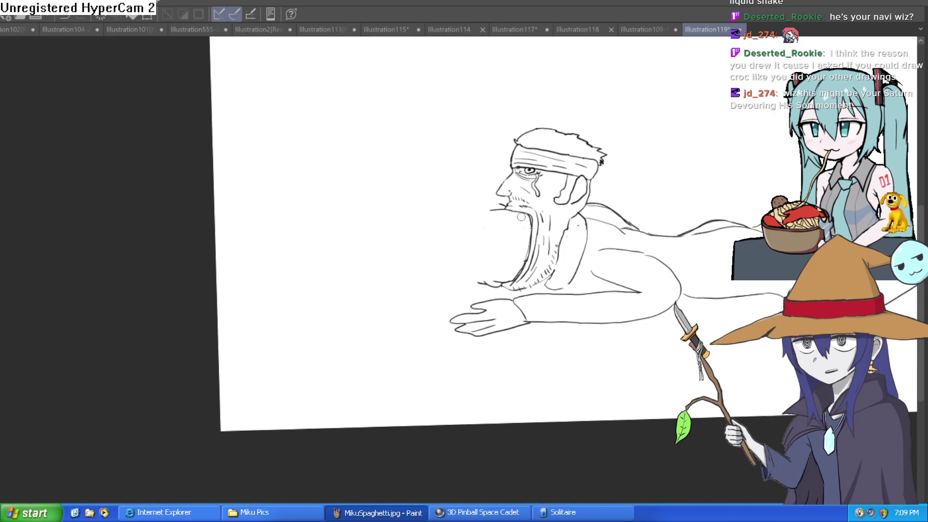
Draw the arm reaching left from the man's mouth, undoing one misplaced long stroke
{"action": "left_click_drag", "start_coordinate": [505, 207], "coordinate": [432, 199]}
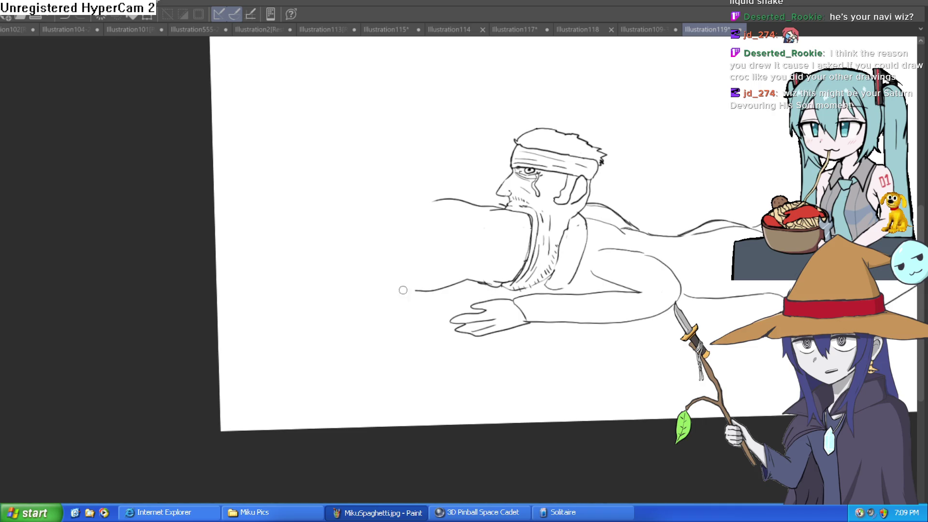
{"action": "left_click_drag", "start_coordinate": [403, 290], "coordinate": [358, 276]}
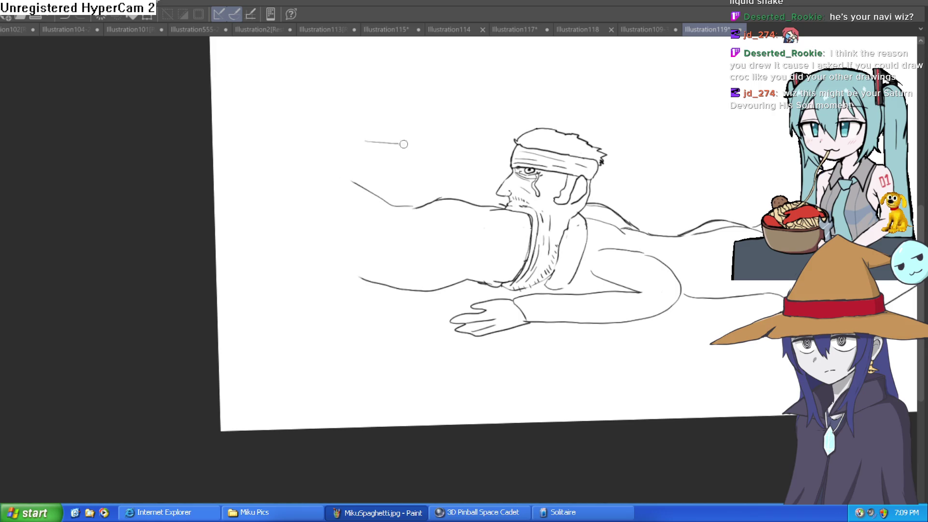
{"action": "key", "text": "ctrl+z"}
{"action": "left_click_drag", "start_coordinate": [430, 198], "coordinate": [411, 175]}
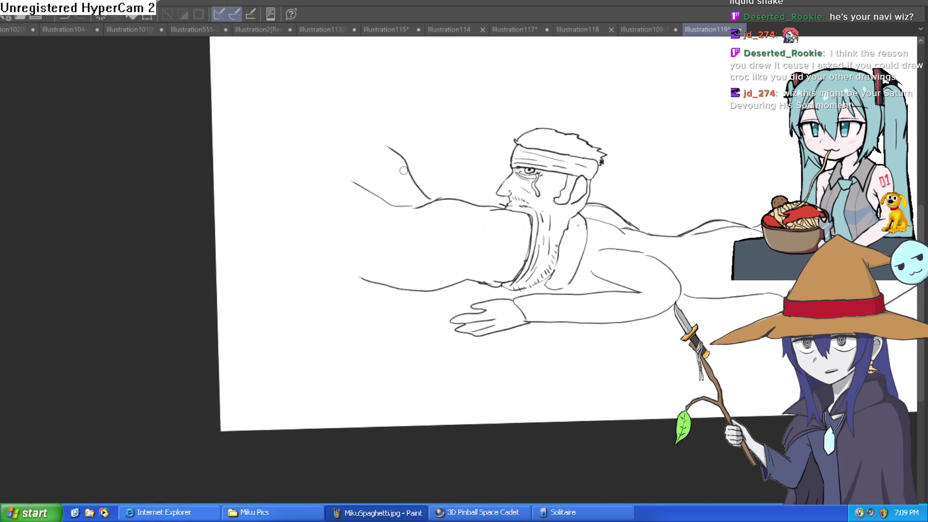
Redraw the beard hatching where it meets the arm and clean up doubled contour lines
{"action": "scroll", "coordinate": [589, 257], "scroll_direction": "up", "scroll_amount": 5}
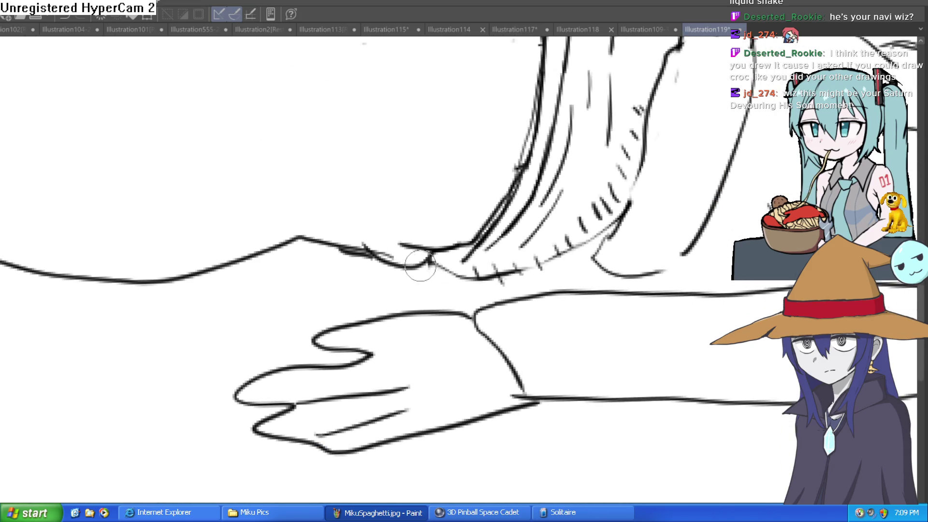
{"action": "left_click_drag", "start_coordinate": [457, 288], "coordinate": [541, 232]}
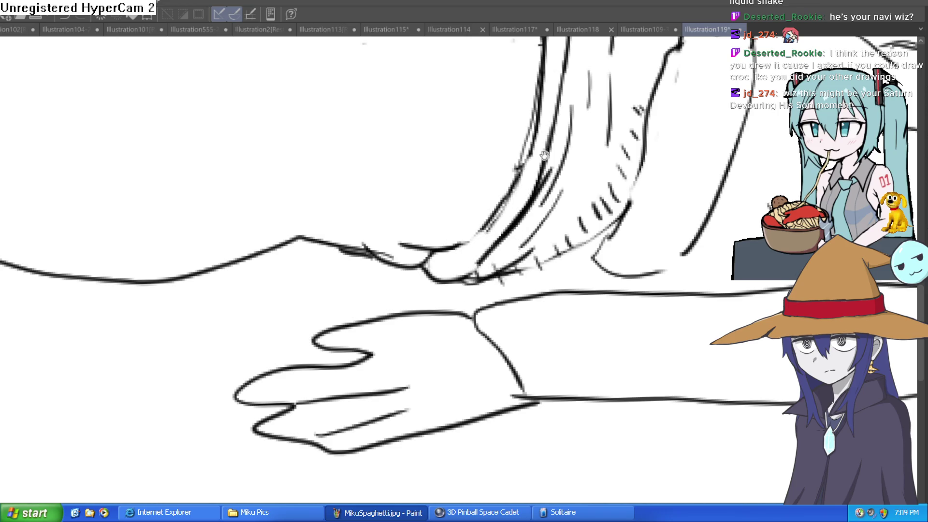
{"action": "scroll", "coordinate": [457, 298], "scroll_direction": "up", "scroll_amount": 2}
{"action": "left_click_drag", "start_coordinate": [457, 297], "coordinate": [460, 93]}
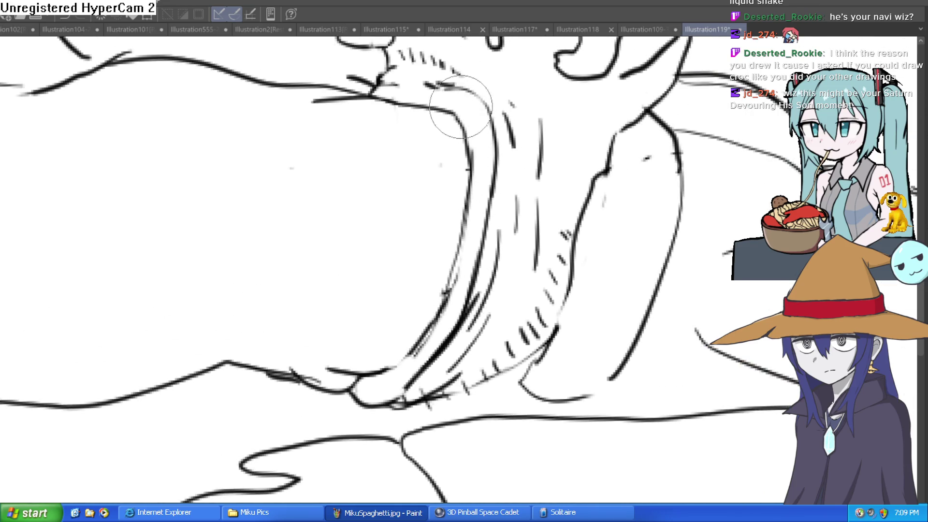
{"action": "scroll", "coordinate": [503, 95], "scroll_direction": "down", "scroll_amount": 3}
{"action": "left_click_drag", "start_coordinate": [582, 160], "coordinate": [581, 153]}
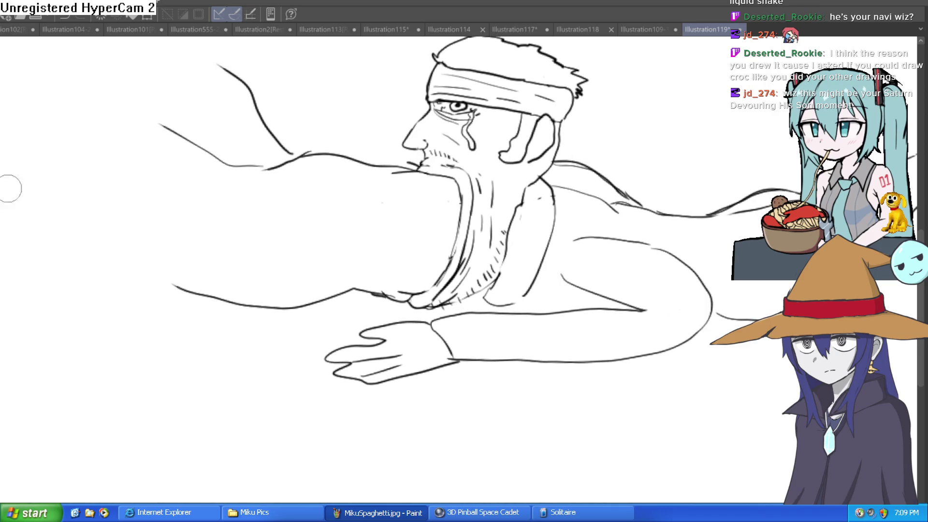
{"action": "scroll", "coordinate": [509, 208], "scroll_direction": "down", "scroll_amount": 1}
{"action": "scroll", "coordinate": [460, 198], "scroll_direction": "up", "scroll_amount": 5}
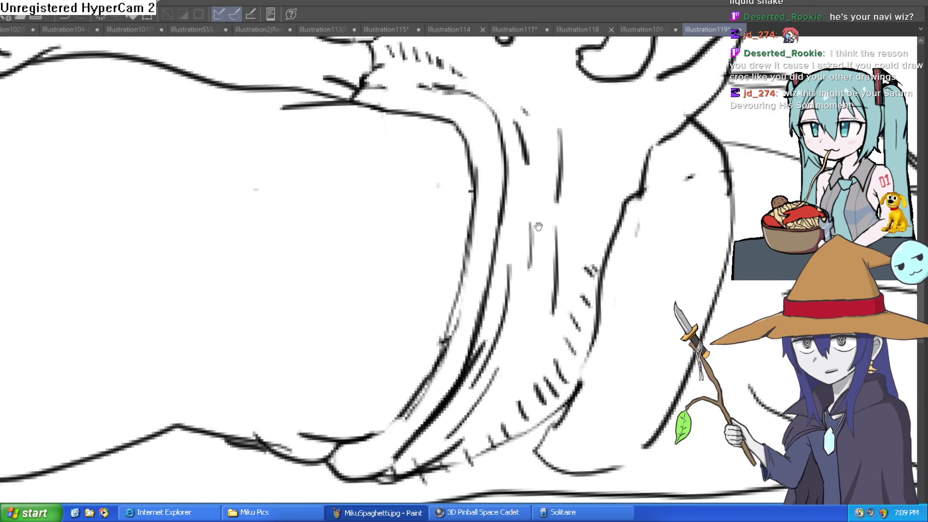
Add hatching strokes around the man's chin and neck
{"action": "left_click_drag", "start_coordinate": [288, 273], "coordinate": [251, 307]}
{"action": "left_click_drag", "start_coordinate": [338, 219], "coordinate": [282, 263]}
{"action": "mouse_move", "coordinate": [302, 223]}
{"action": "left_mouse_down"}
{"action": "mouse_move", "coordinate": [251, 297]}
{"action": "mouse_move", "coordinate": [271, 265]}
{"action": "mouse_move", "coordinate": [287, 279]}
{"action": "mouse_move", "coordinate": [255, 277]}
{"action": "left_mouse_up"}
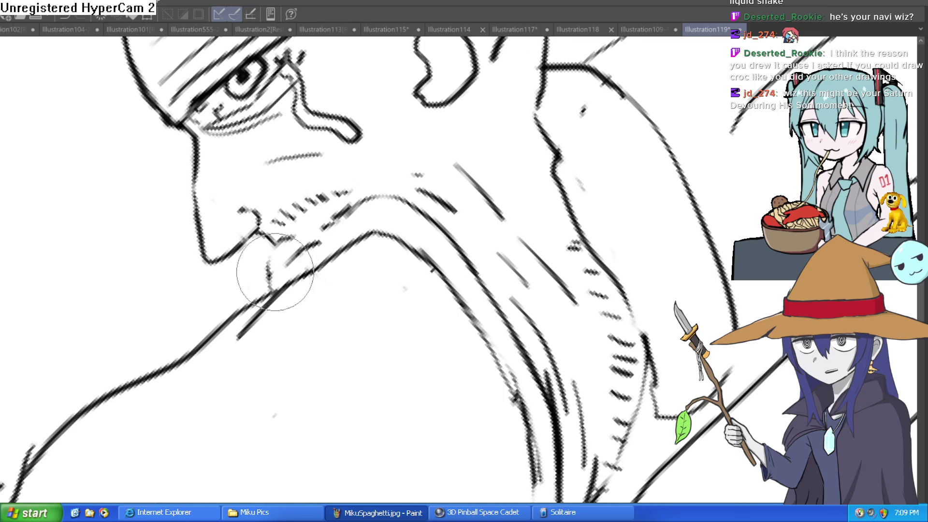
{"action": "scroll", "coordinate": [563, 290], "scroll_direction": "down", "scroll_amount": 5}
{"action": "left_click_drag", "start_coordinate": [563, 290], "coordinate": [256, 188]}
{"action": "left_click", "coordinate": [378, 207]}
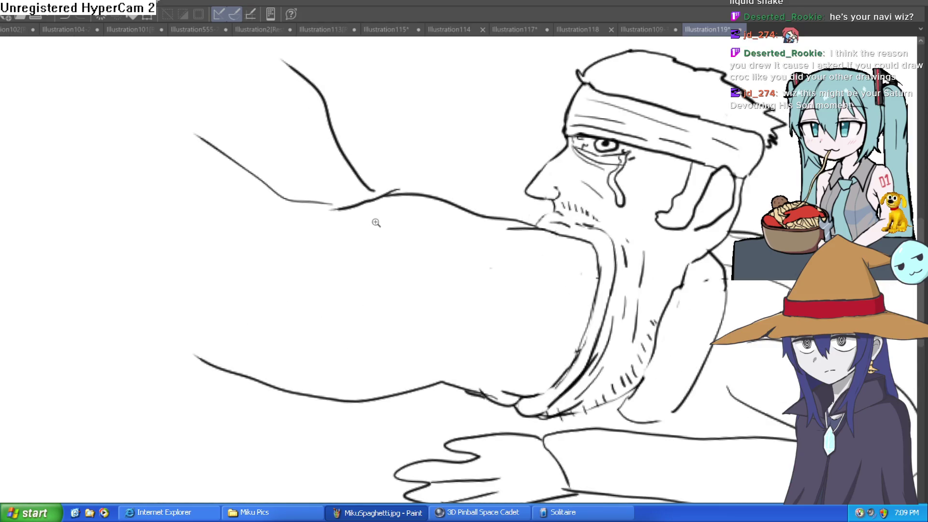
Sketch more of the second figure's arm and its shoulder outline
{"action": "scroll", "coordinate": [573, 235], "scroll_direction": "down", "scroll_amount": 5}
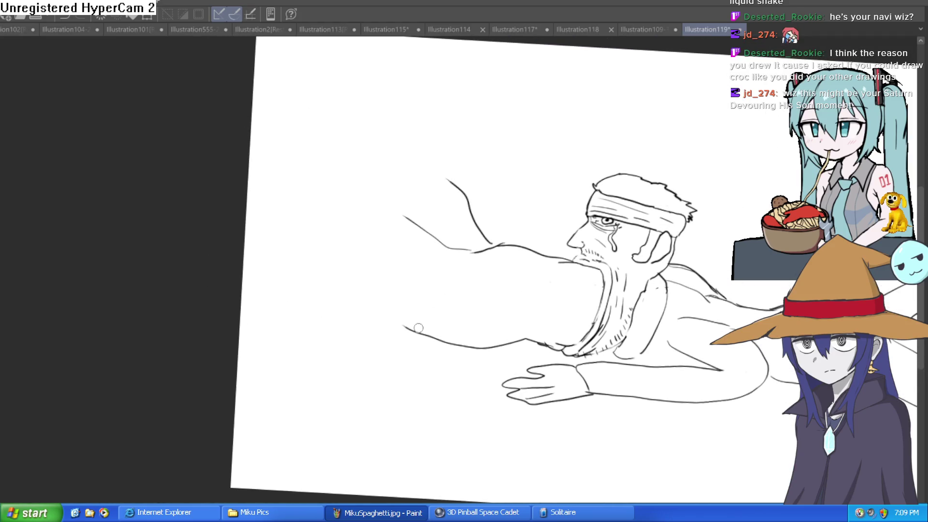
{"action": "left_click_drag", "start_coordinate": [388, 285], "coordinate": [420, 271]}
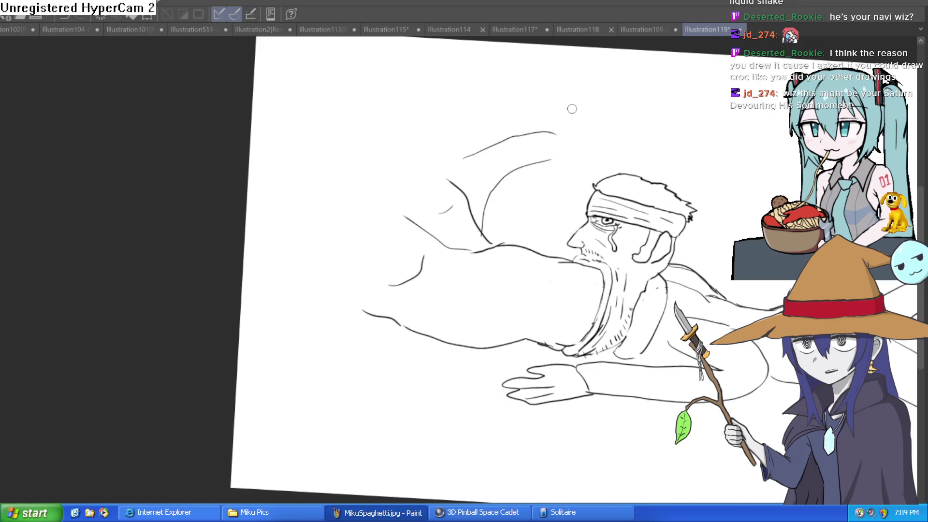
{"action": "mouse_move", "coordinate": [557, 108]}
{"action": "left_mouse_down"}
{"action": "mouse_move", "coordinate": [559, 72]}
{"action": "mouse_move", "coordinate": [569, 148]}
{"action": "left_mouse_up"}
Draw two body lines below the arm and extend them up toward it
{"action": "left_click_drag", "start_coordinate": [491, 221], "coordinate": [541, 155]}
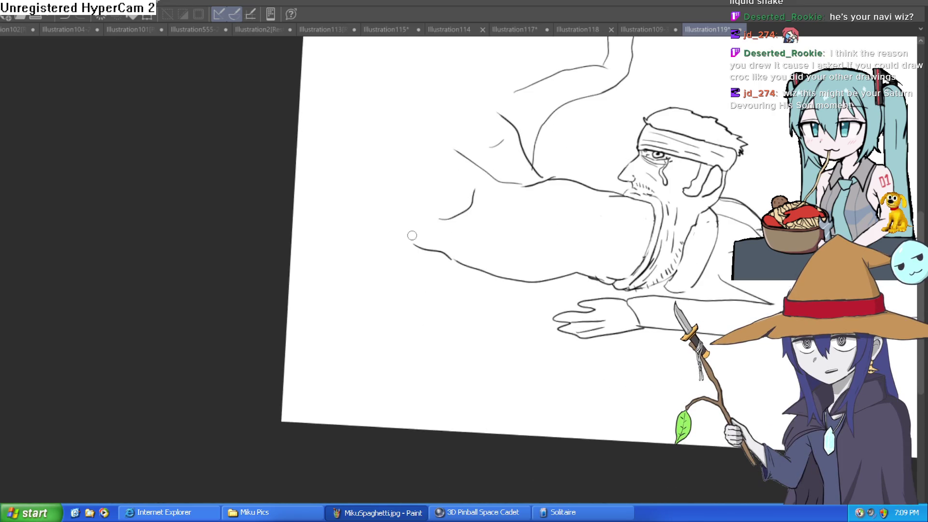
{"action": "mouse_move", "coordinate": [380, 225]}
{"action": "left_mouse_down"}
{"action": "mouse_move", "coordinate": [371, 305]}
{"action": "mouse_move", "coordinate": [345, 327]}
{"action": "left_mouse_up"}
{"action": "left_click_drag", "start_coordinate": [418, 275], "coordinate": [364, 340]}
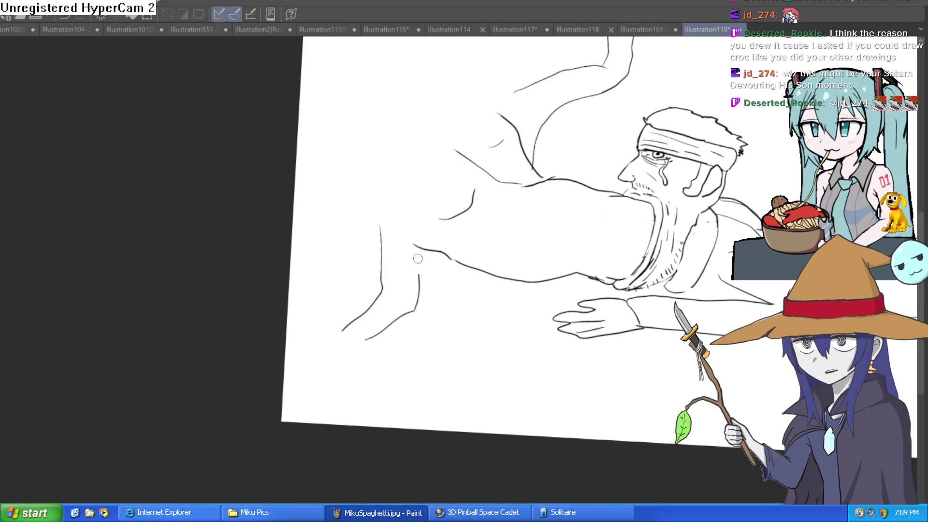
{"action": "left_click_drag", "start_coordinate": [382, 194], "coordinate": [405, 165]}
{"action": "left_click_drag", "start_coordinate": [489, 98], "coordinate": [483, 198]}
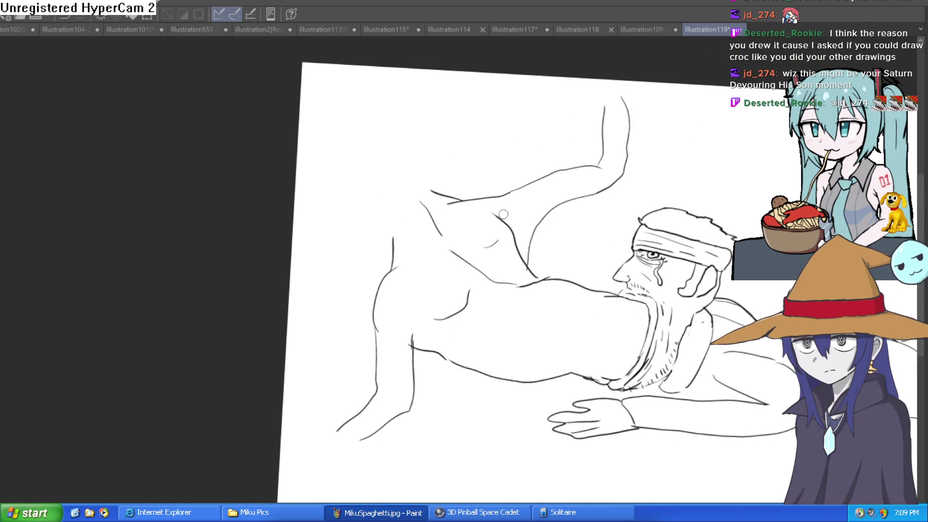
{"action": "left_click_drag", "start_coordinate": [439, 191], "coordinate": [464, 237]}
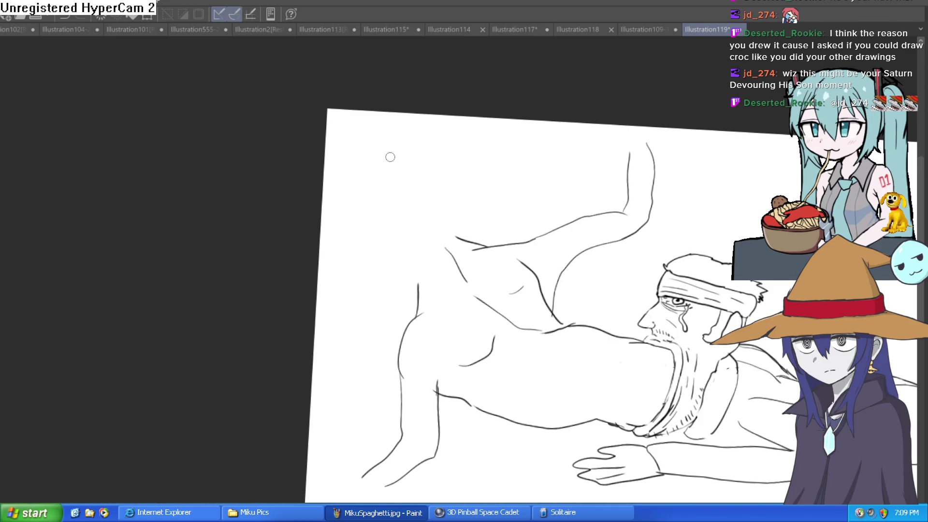
{"action": "left_click_drag", "start_coordinate": [389, 164], "coordinate": [385, 187]}
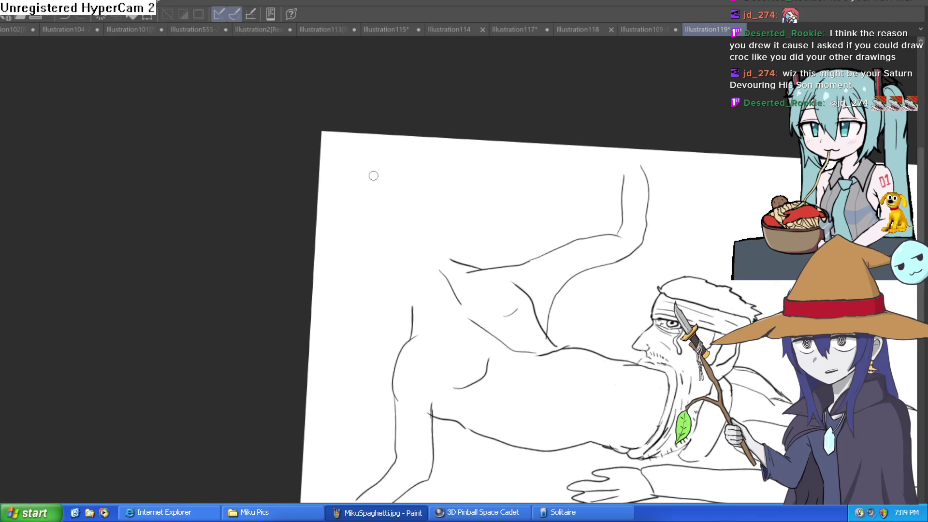
Draw an oval head above the second figure with strokes along its left side and top
{"action": "mouse_move", "coordinate": [421, 163]}
{"action": "left_mouse_down"}
{"action": "mouse_move", "coordinate": [370, 200]}
{"action": "mouse_move", "coordinate": [373, 239]}
{"action": "left_mouse_up"}
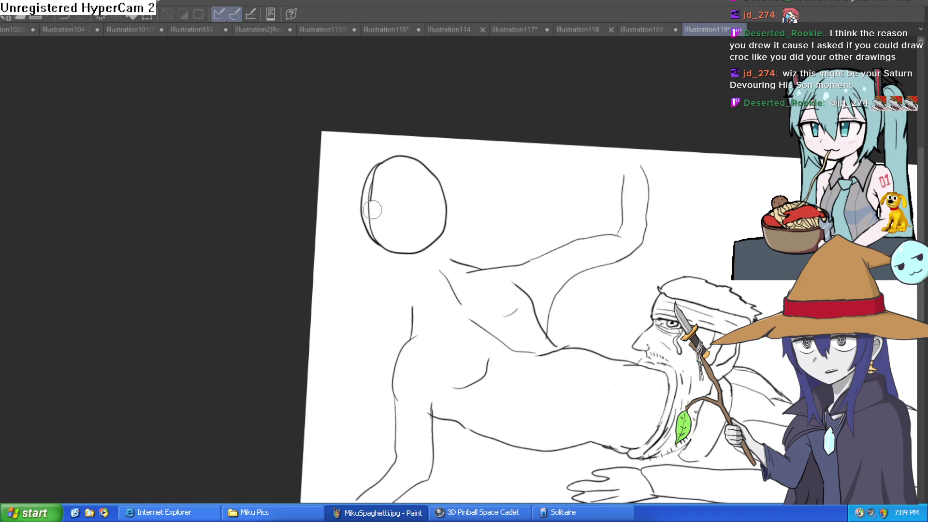
{"action": "scroll", "coordinate": [372, 233], "scroll_direction": "down", "scroll_amount": 5}
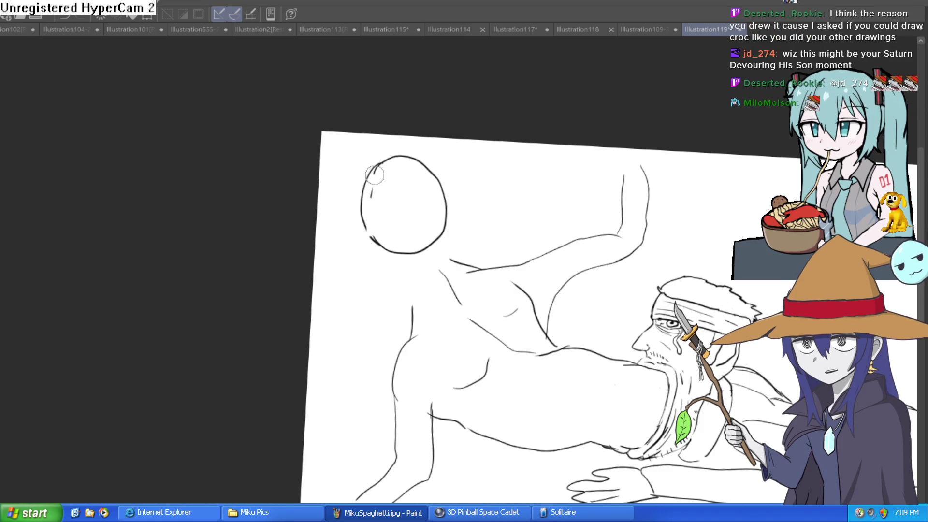
{"action": "scroll", "coordinate": [306, 203], "scroll_direction": "up", "scroll_amount": 5}
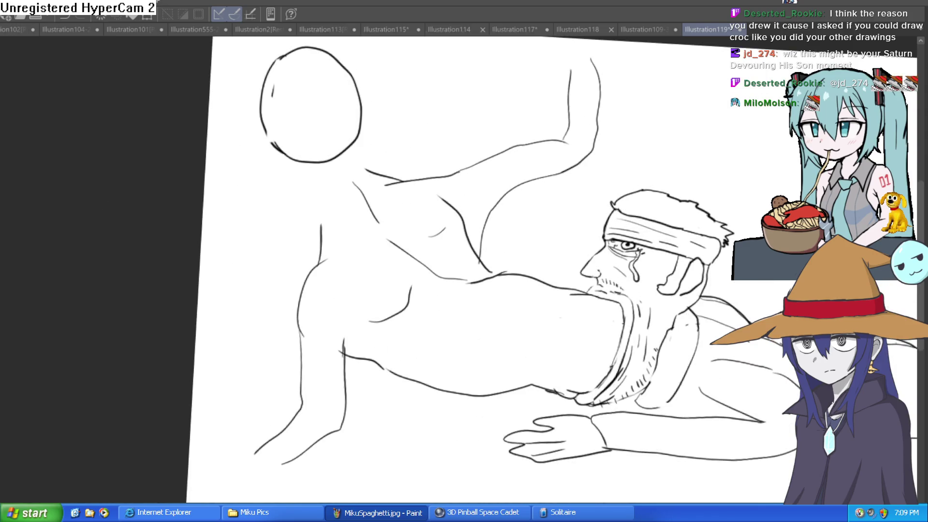
{"action": "mouse_move", "coordinate": [474, 155]}
{"action": "left_mouse_down"}
{"action": "mouse_move", "coordinate": [501, 138]}
{"action": "mouse_move", "coordinate": [443, 88]}
{"action": "mouse_move", "coordinate": [516, 227]}
{"action": "left_mouse_up"}
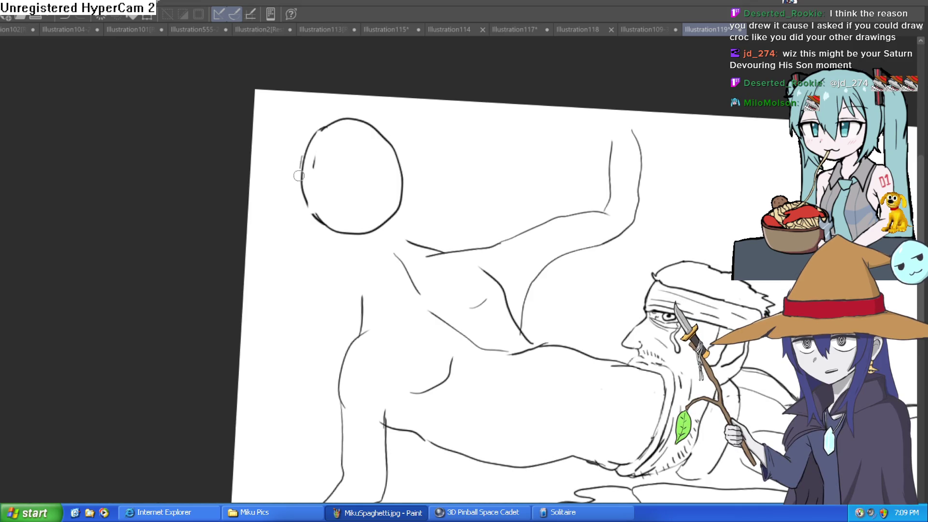
{"action": "left_click_drag", "start_coordinate": [299, 176], "coordinate": [289, 208]}
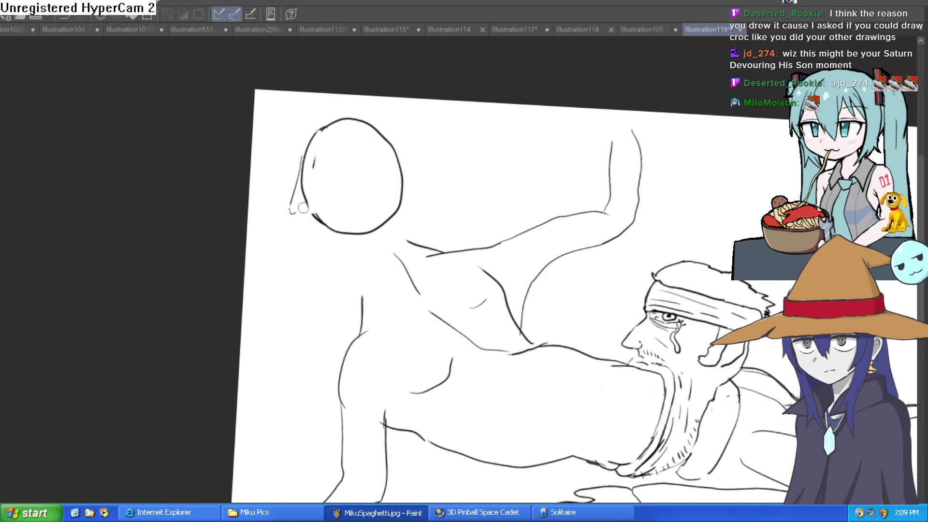
{"action": "left_click_drag", "start_coordinate": [304, 215], "coordinate": [301, 157]}
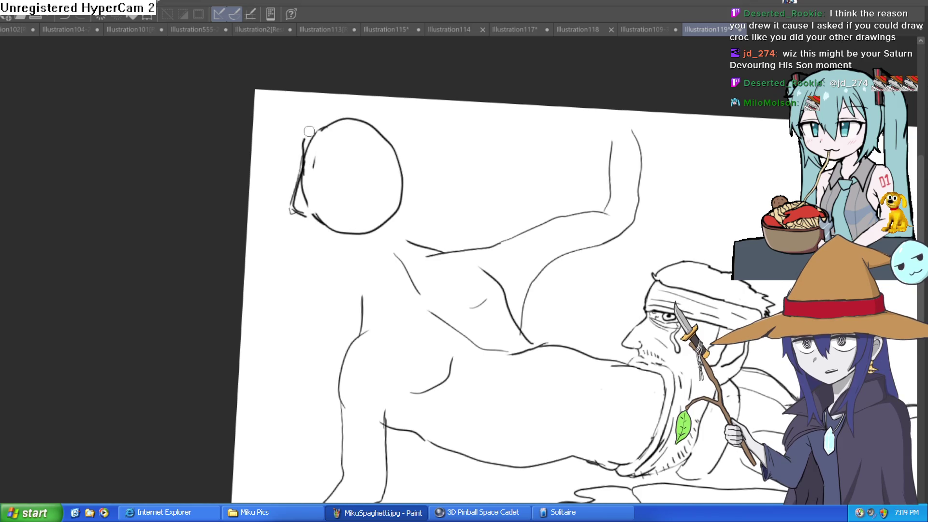
{"action": "left_click_drag", "start_coordinate": [389, 145], "coordinate": [318, 127]}
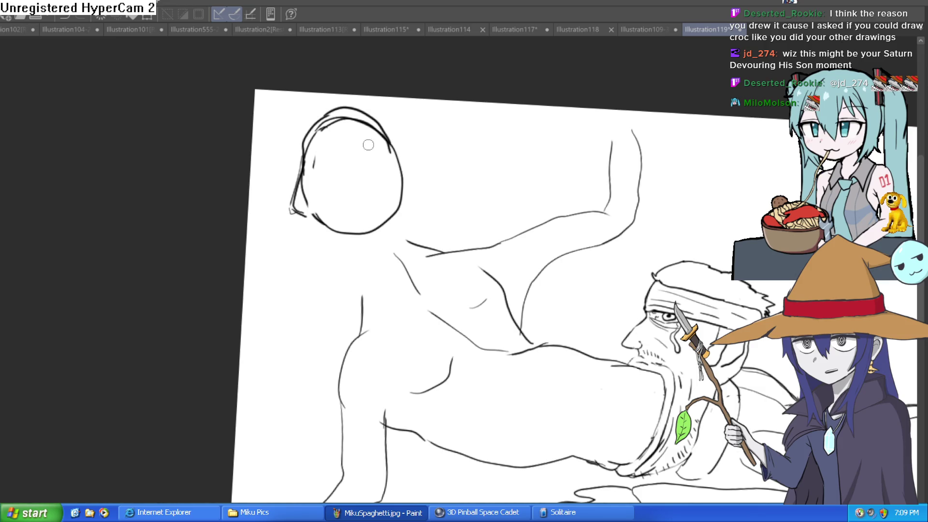
Erase the rough left-side lines and redraw the face edge down to the chin
{"action": "left_click_drag", "start_coordinate": [369, 144], "coordinate": [373, 174]}
{"action": "left_click", "coordinate": [356, 178]}
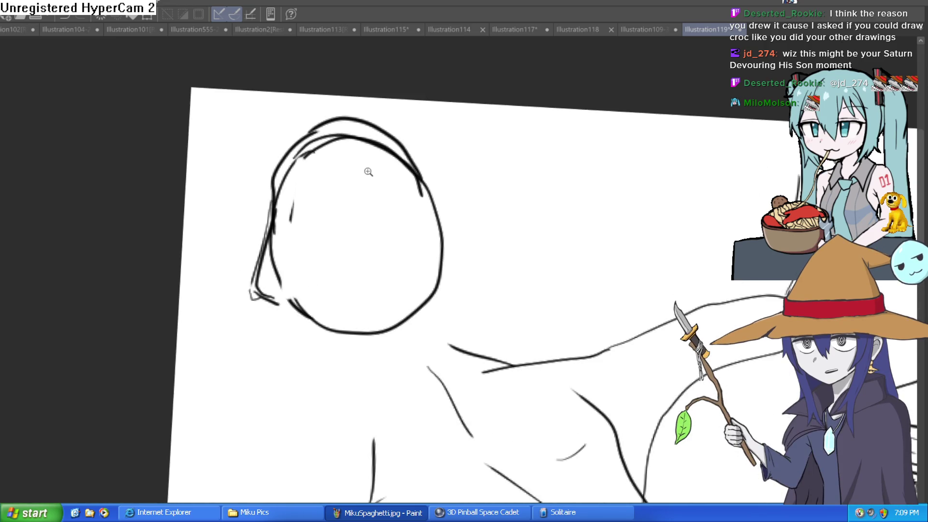
{"action": "left_click", "coordinate": [358, 176]}
{"action": "mouse_move", "coordinate": [273, 188]}
{"action": "left_mouse_down"}
{"action": "mouse_move", "coordinate": [267, 217]}
{"action": "mouse_move", "coordinate": [254, 201]}
{"action": "mouse_move", "coordinate": [262, 228]}
{"action": "mouse_move", "coordinate": [227, 311]}
{"action": "mouse_move", "coordinate": [270, 228]}
{"action": "mouse_move", "coordinate": [266, 296]}
{"action": "left_mouse_up"}
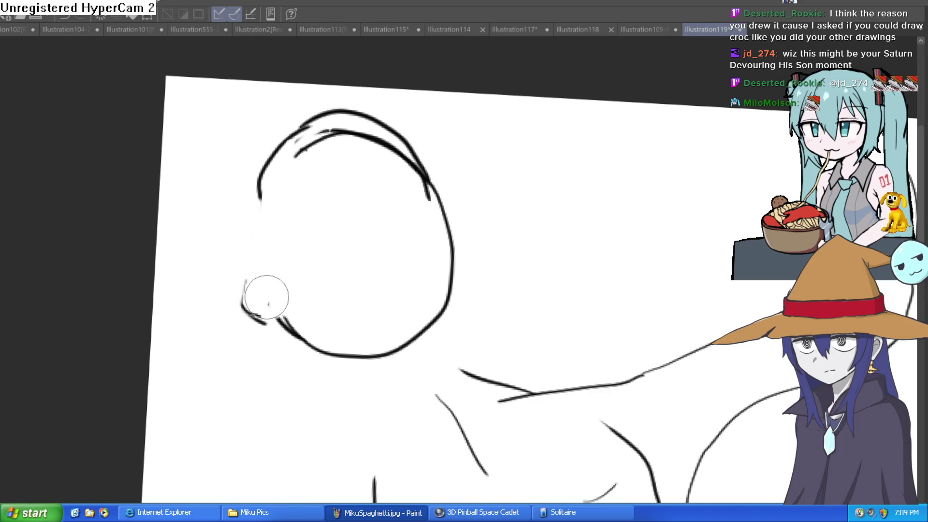
{"action": "mouse_move", "coordinate": [257, 197]}
{"action": "left_mouse_down"}
{"action": "mouse_move", "coordinate": [261, 260]}
{"action": "mouse_move", "coordinate": [246, 286]}
{"action": "mouse_move", "coordinate": [279, 298]}
{"action": "mouse_move", "coordinate": [238, 306]}
{"action": "left_mouse_up"}
{"action": "key", "text": "e"}
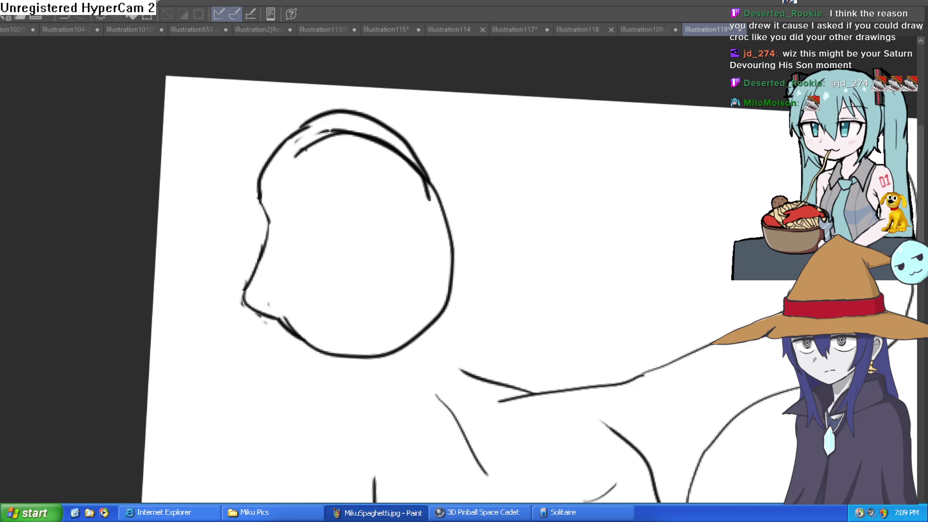
{"action": "scroll", "coordinate": [326, 230], "scroll_direction": "up", "scroll_amount": 2}
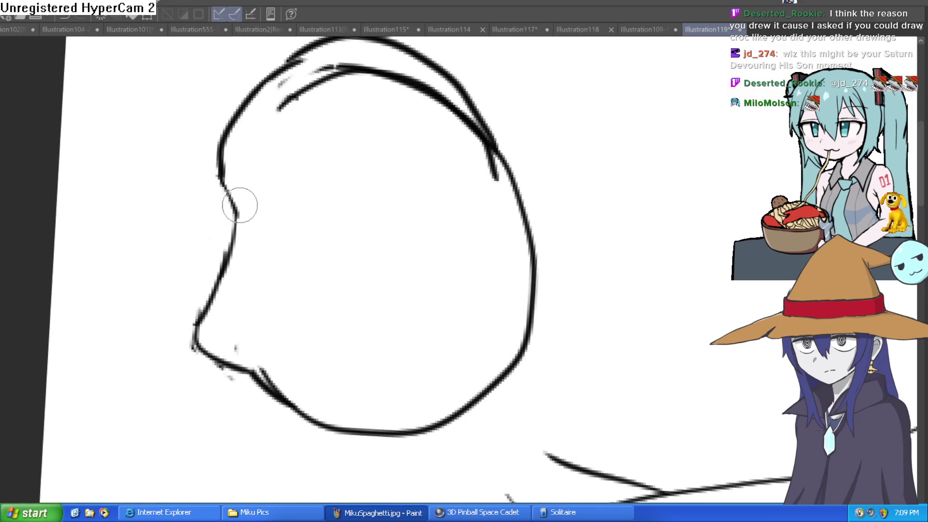
{"action": "scroll", "coordinate": [275, 213], "scroll_direction": "down", "scroll_amount": 2}
{"action": "mouse_move", "coordinate": [217, 167]}
{"action": "left_mouse_down"}
{"action": "mouse_move", "coordinate": [227, 193]}
{"action": "mouse_move", "coordinate": [200, 263]}
{"action": "mouse_move", "coordinate": [247, 290]}
{"action": "left_mouse_up"}
{"action": "key", "text": "ctrl+z"}
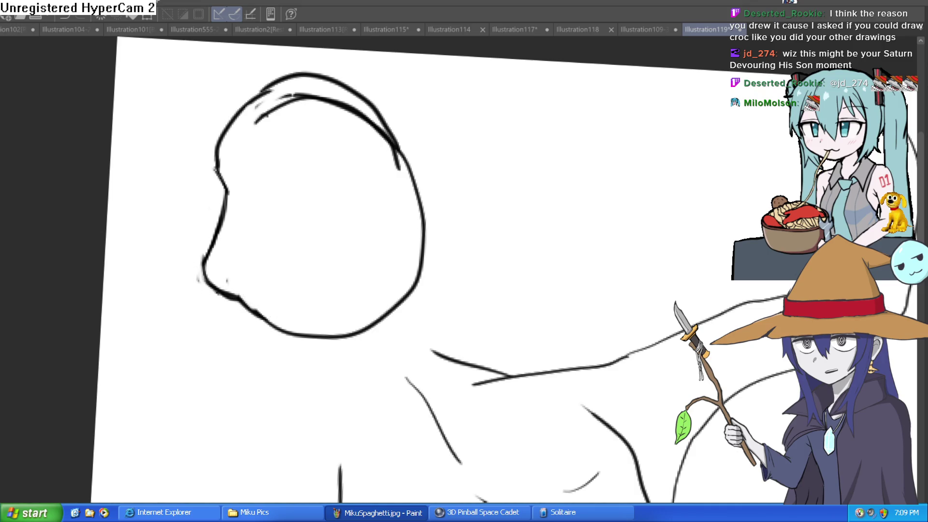
Rework the head's upper-left outline into a forehead and brow line
{"action": "left_click_drag", "start_coordinate": [320, 213], "coordinate": [338, 220]}
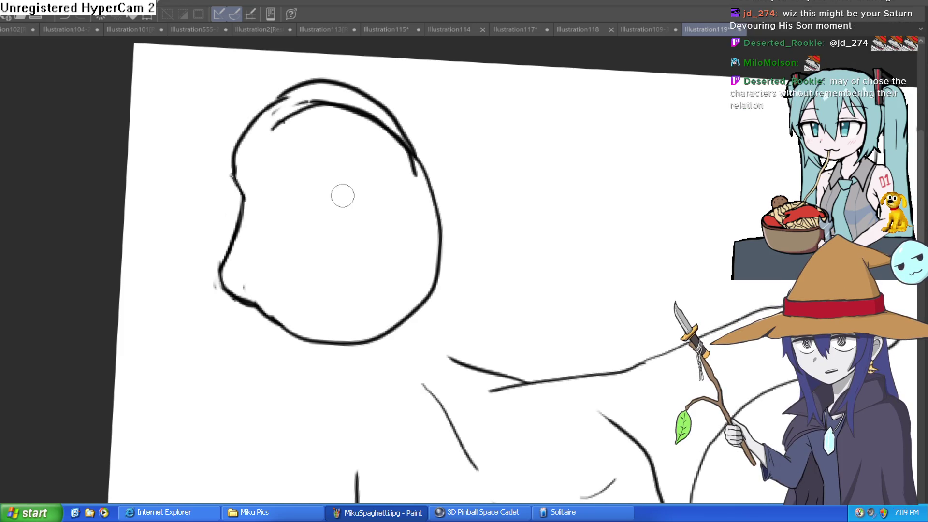
{"action": "left_click_drag", "start_coordinate": [324, 237], "coordinate": [331, 238]}
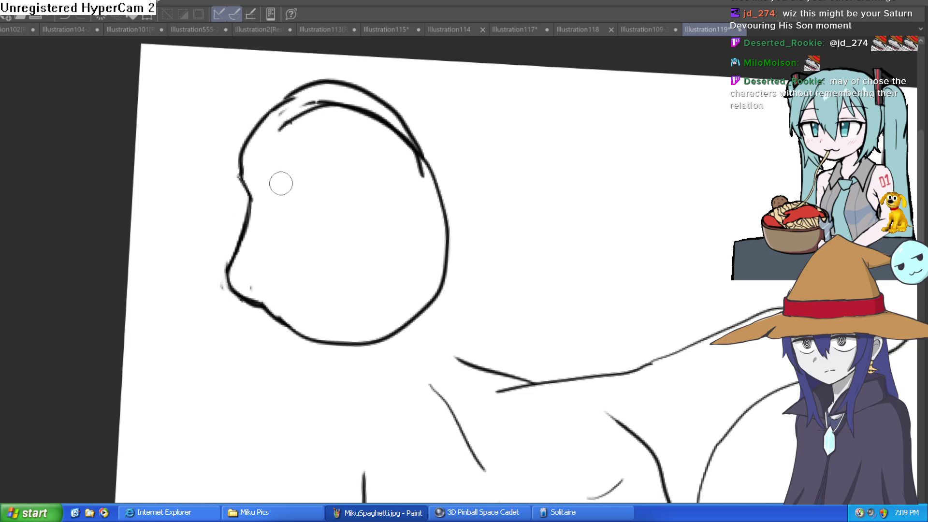
{"action": "left_click_drag", "start_coordinate": [250, 217], "coordinate": [256, 103]}
{"action": "left_click_drag", "start_coordinate": [241, 183], "coordinate": [261, 91]}
{"action": "left_click_drag", "start_coordinate": [244, 159], "coordinate": [307, 60]}
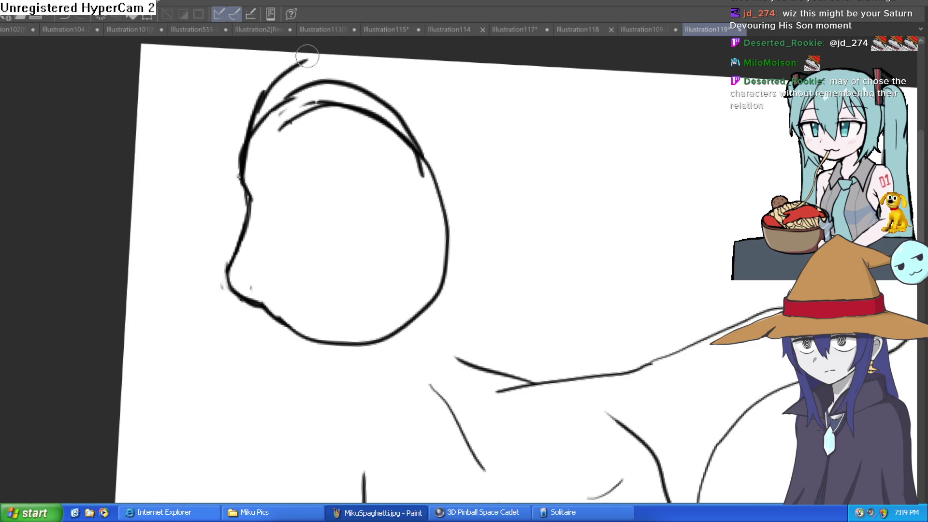